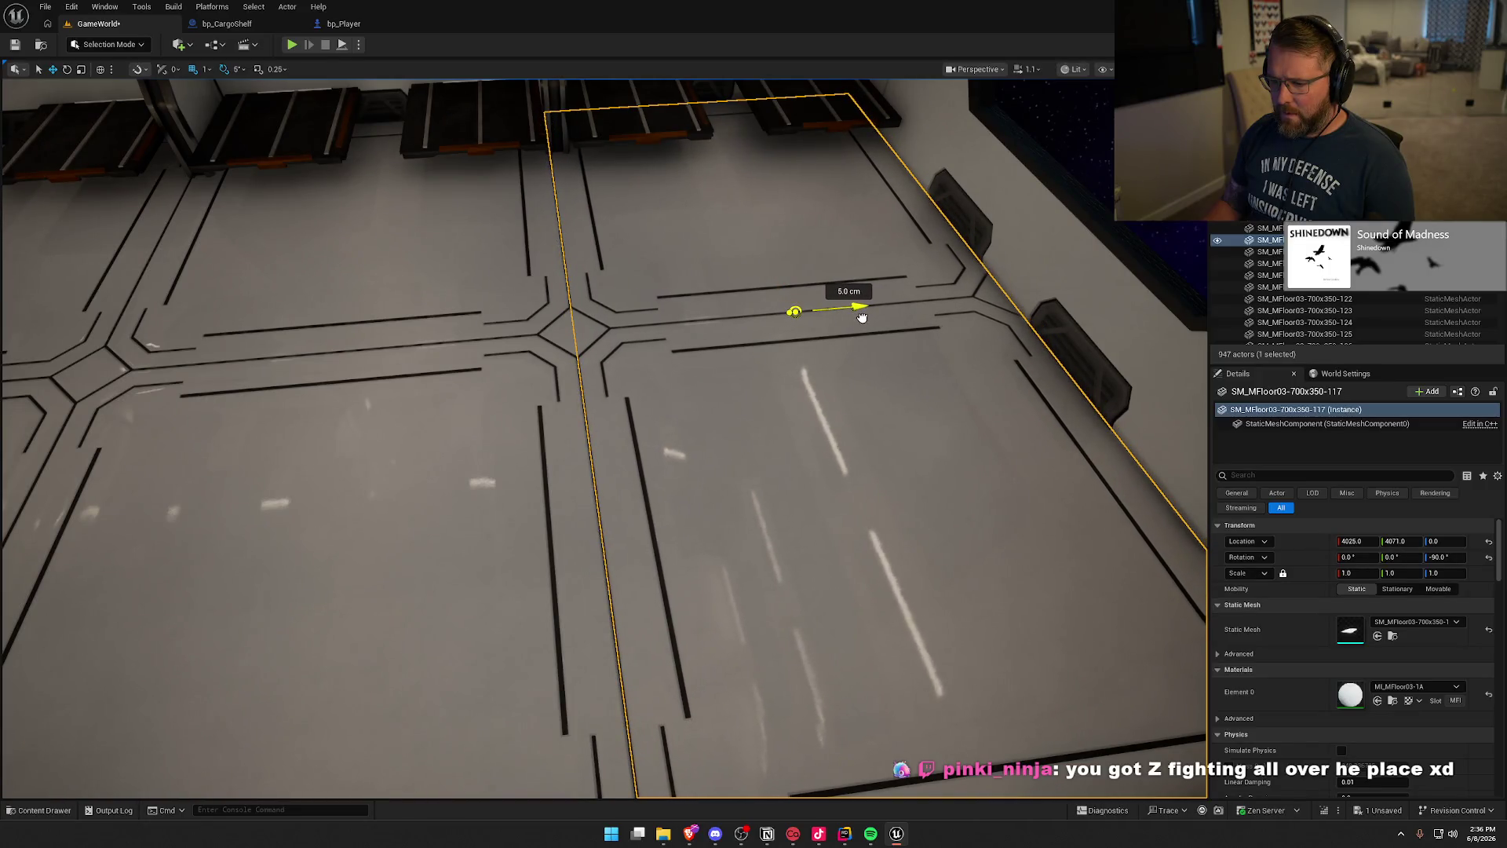
# Step: Delete the stray wall pilaster near the window, leaving 946 actors
pyautogui.press('Escape')
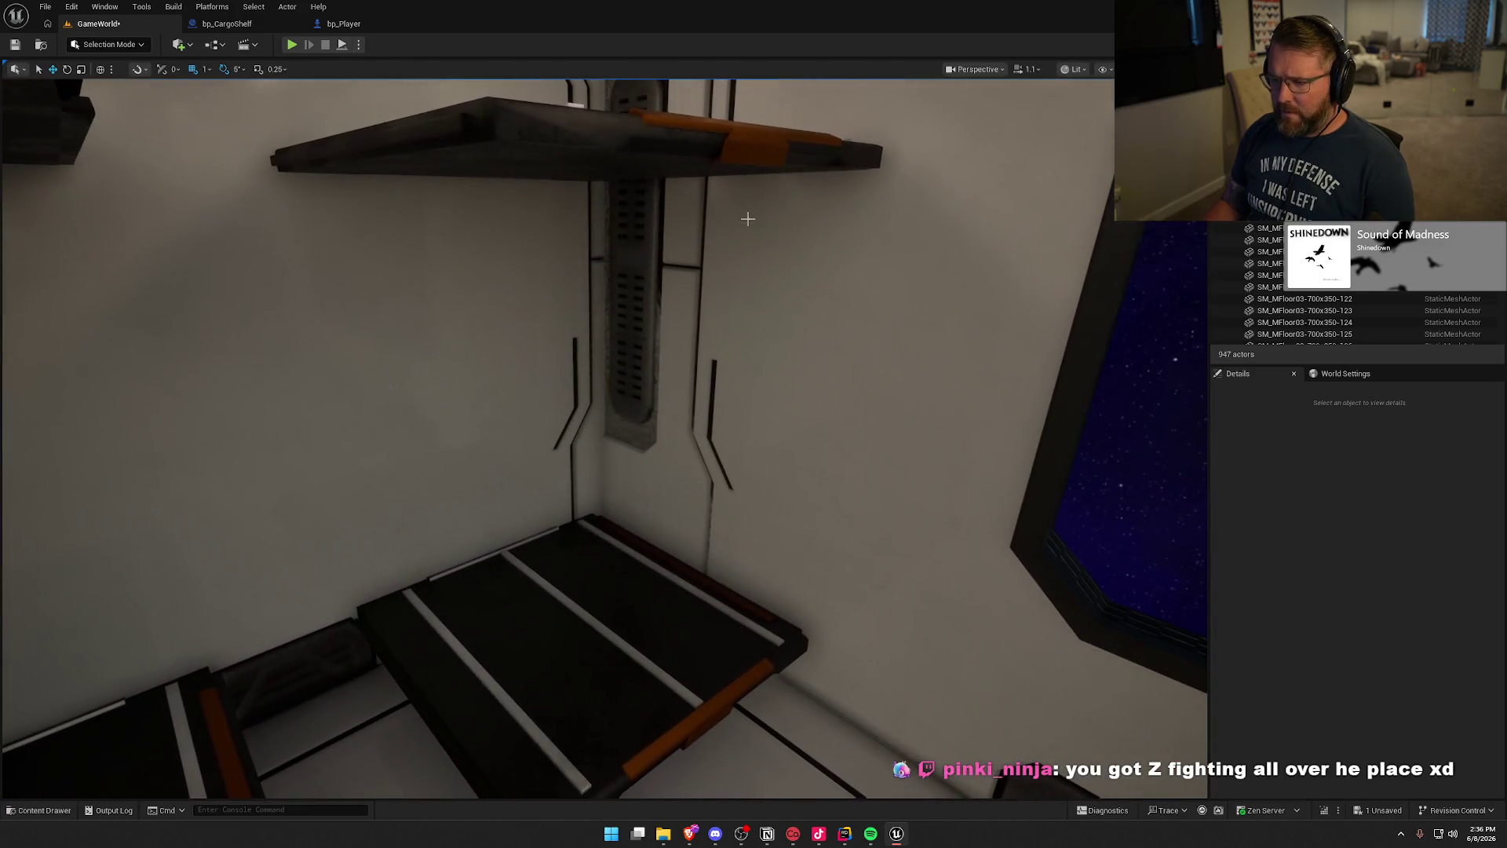
pyautogui.click(651, 286)
pyautogui.moveTo(652, 286)
pyautogui.mouseDown()
pyautogui.moveTo(628, 286)
pyautogui.moveTo(707, 285)
pyautogui.mouseUp()
pyautogui.moveTo(628, 393)
pyautogui.mouseDown()
pyautogui.moveTo(615, 440)
pyautogui.moveTo(573, 440)
pyautogui.mouseUp()
pyautogui.click(616, 440)
pyautogui.press('Delete')
# Step: Shift floor tile SM_MFloor03-700x350-113 along Y to 4070 to fix the z-fighting
pyautogui.click(493, 418)
pyautogui.moveTo(421, 437); pyautogui.dragTo(406, 436)
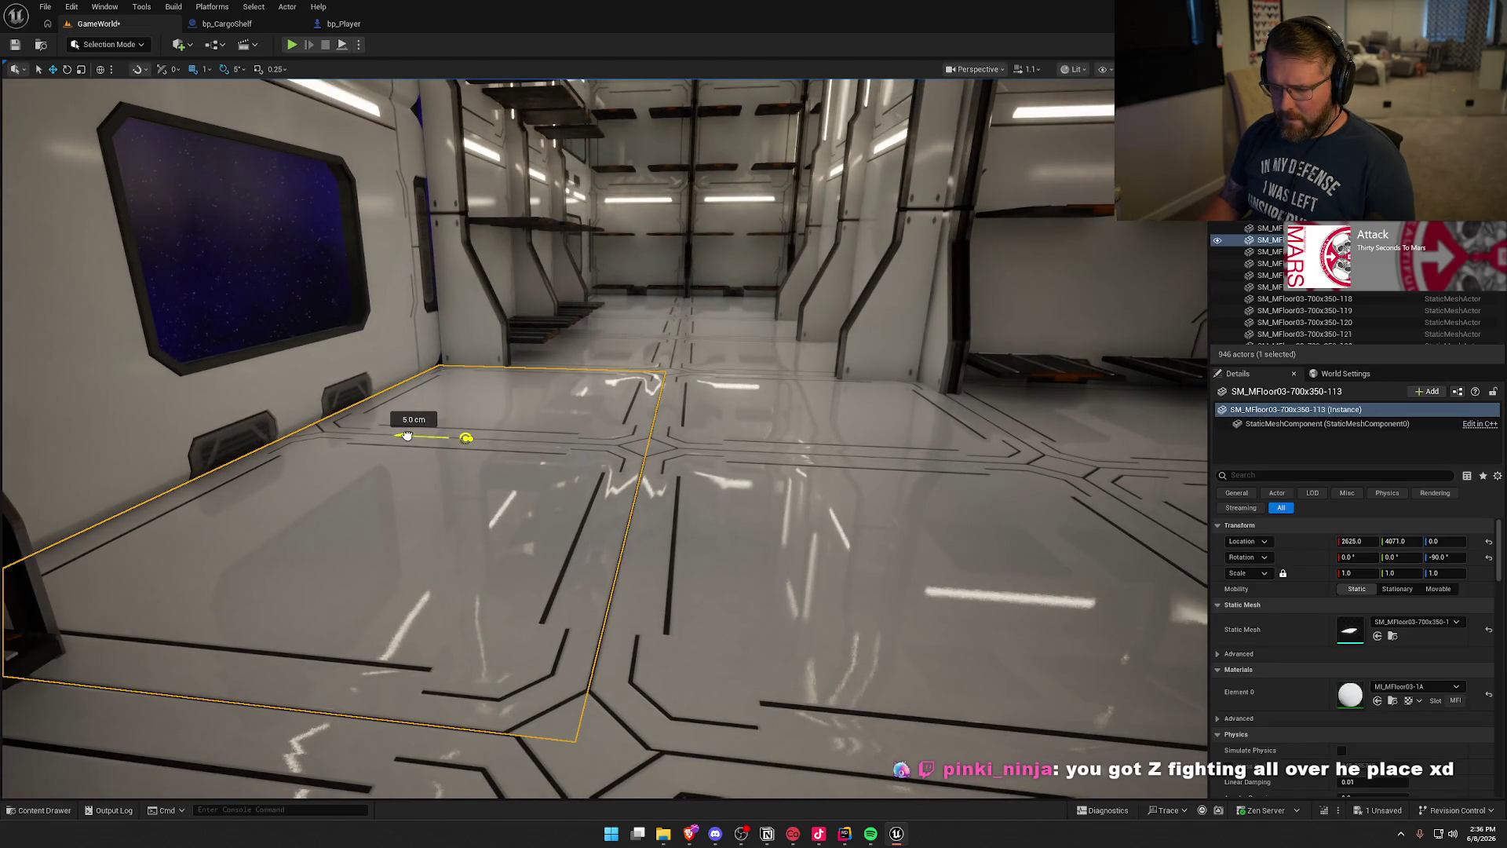
pyautogui.press('Escape')
pyautogui.moveTo(646, 485); pyautogui.dragTo(661, 471)
pyautogui.click(480, 403)
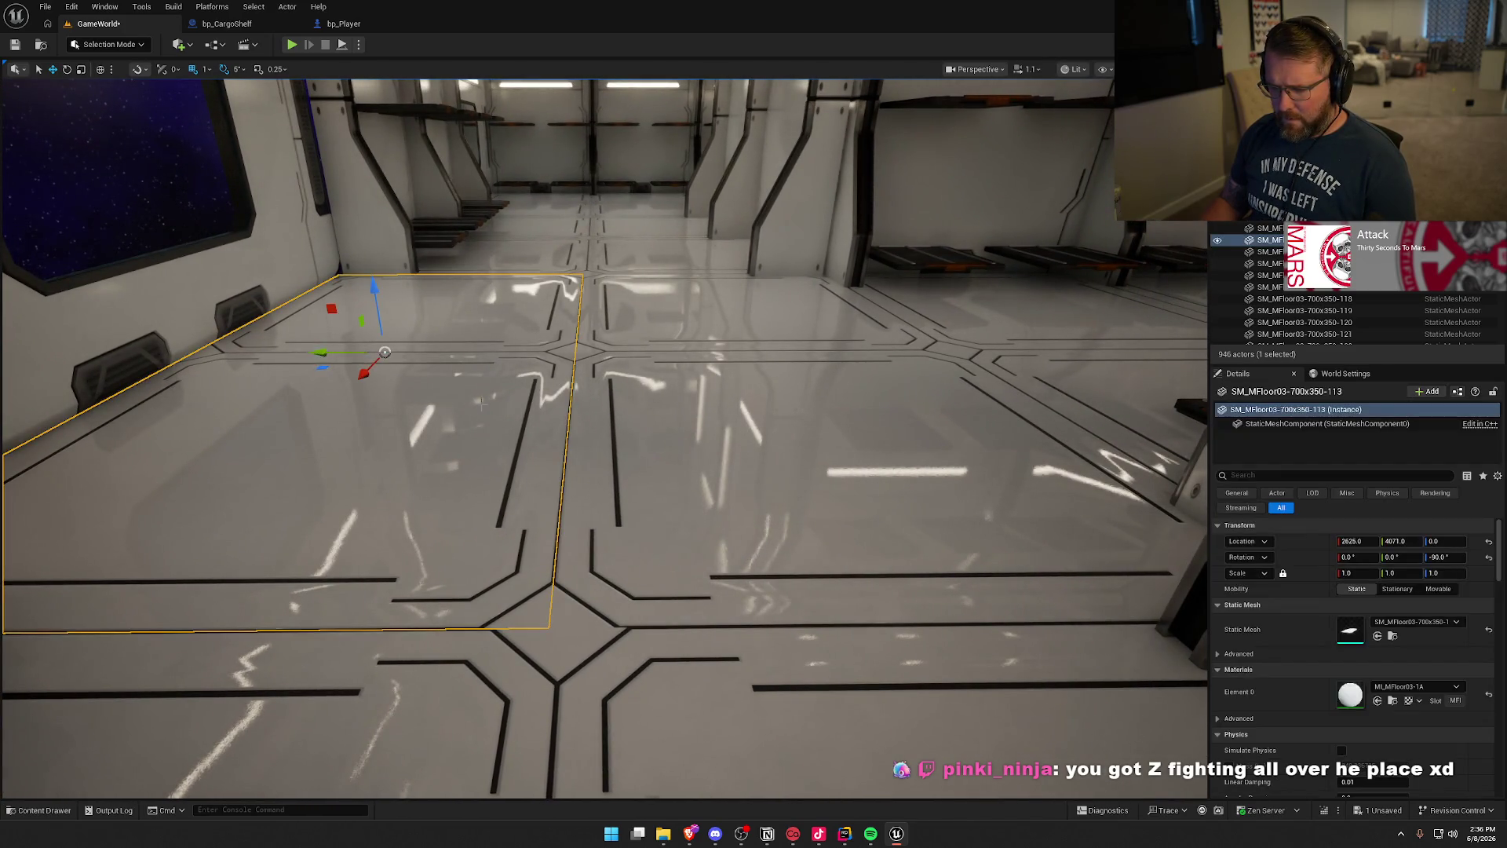
pyautogui.moveTo(321, 352); pyautogui.dragTo(321, 352)
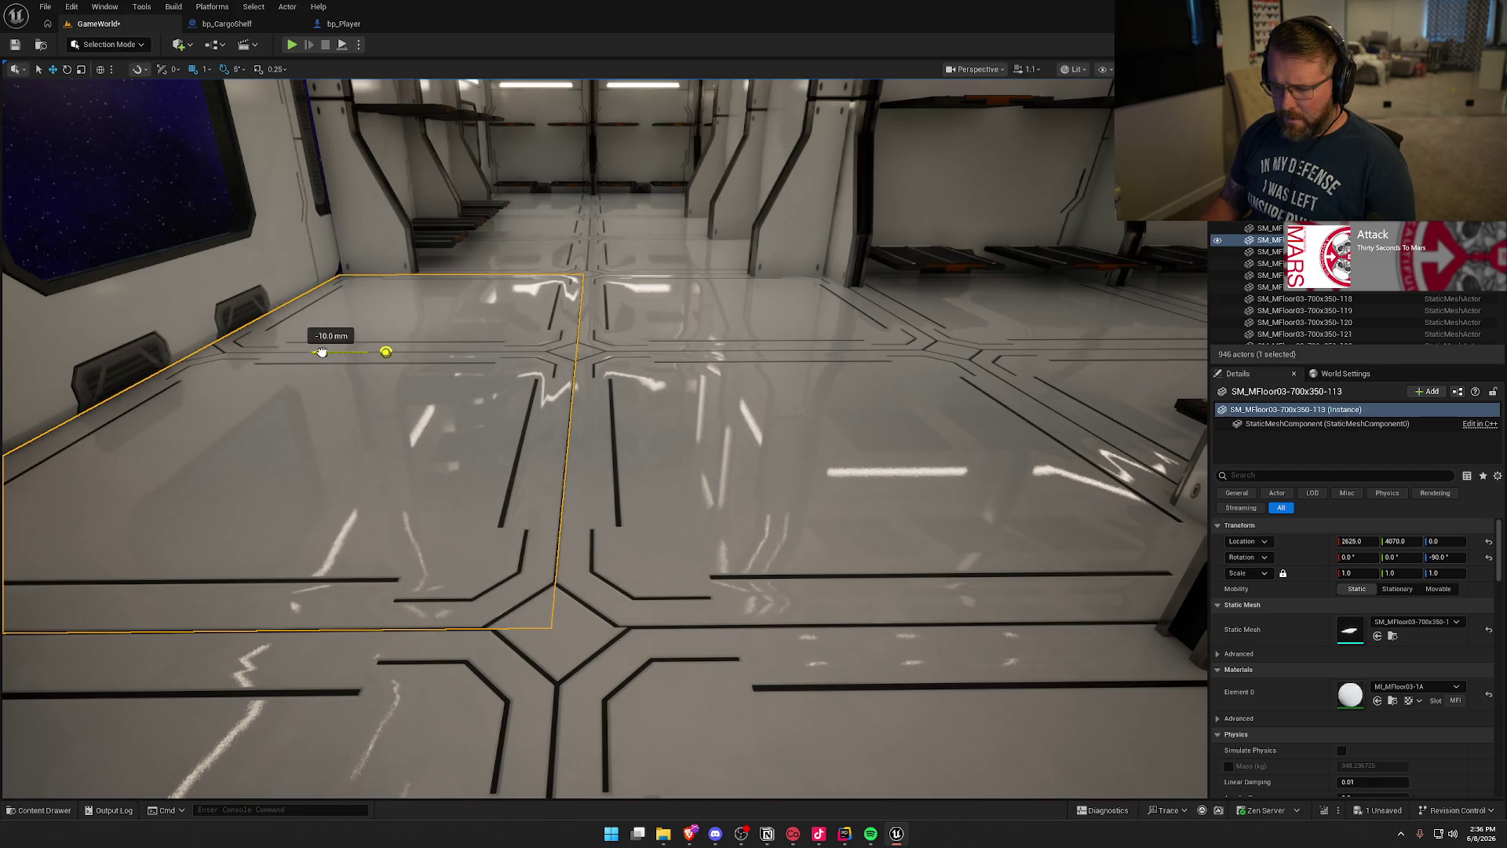
pyautogui.press('Escape')
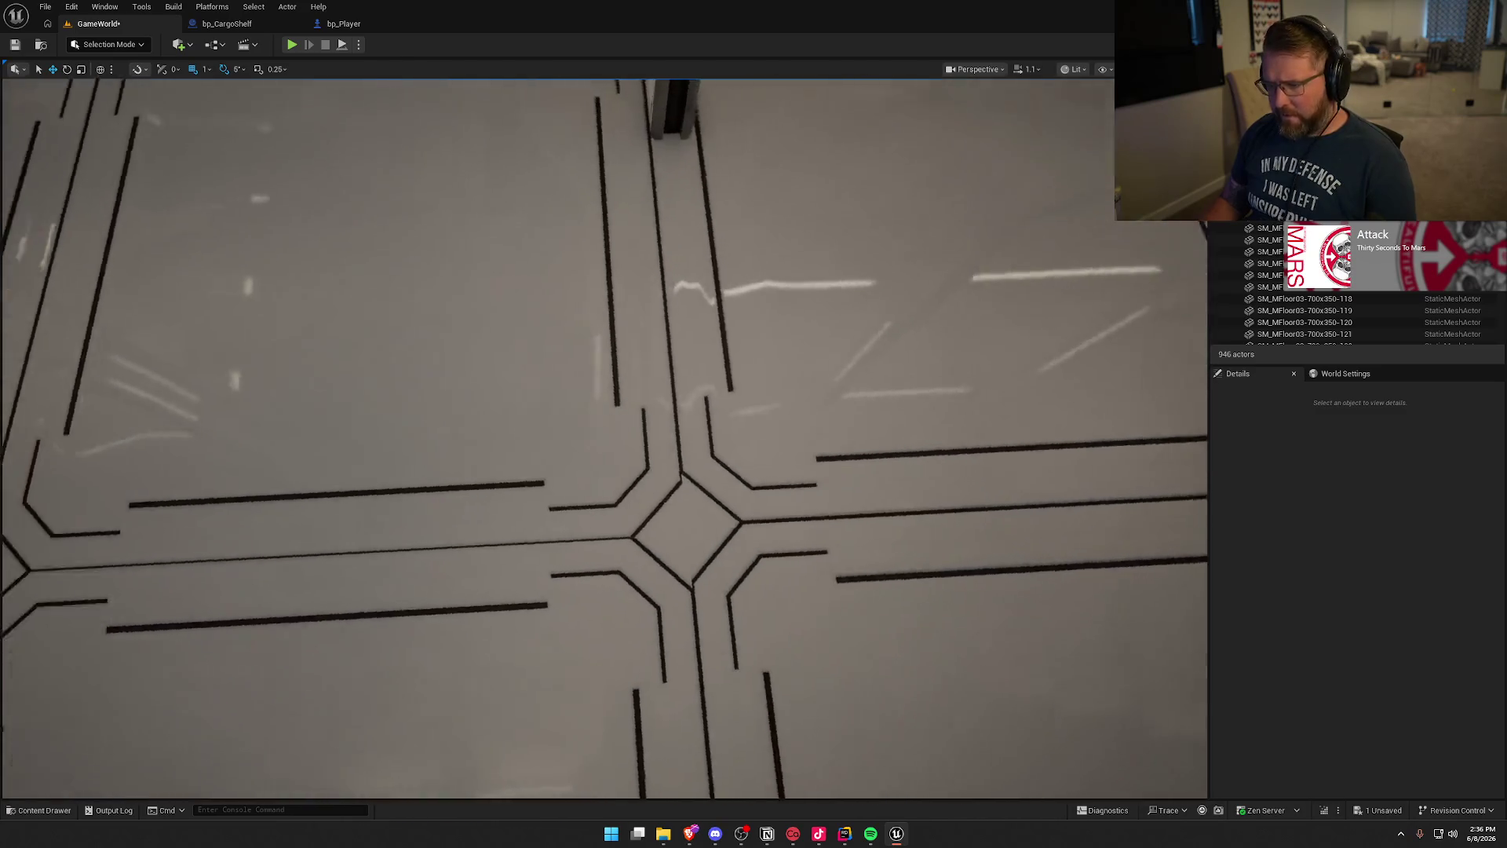
# Step: Undo an unwanted 10 mm Y nudge of the neighbouring floor tile and reselect tile 113
pyautogui.click(981, 353)
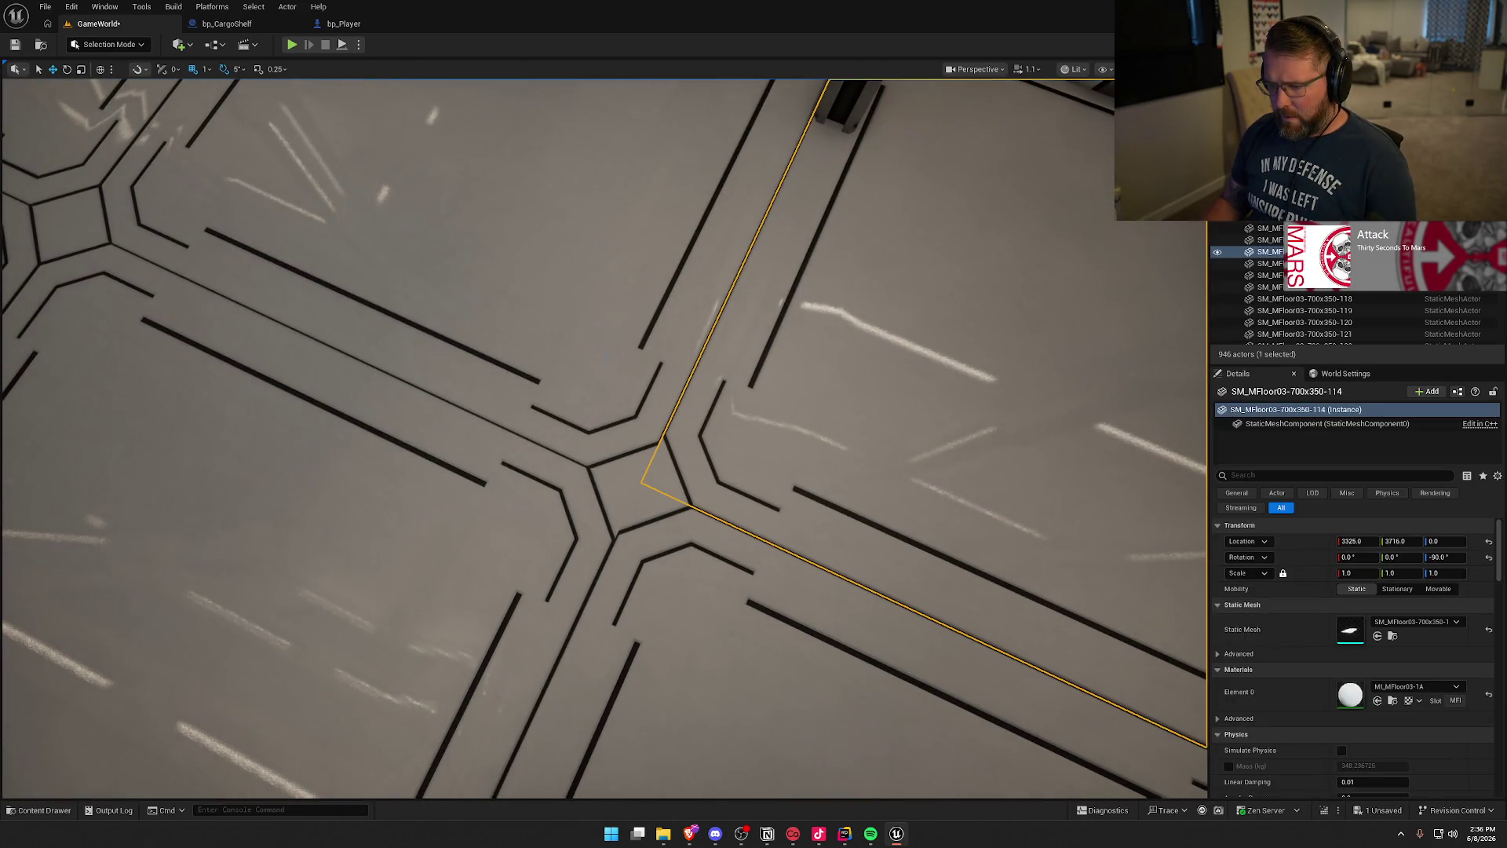
pyautogui.click(668, 638)
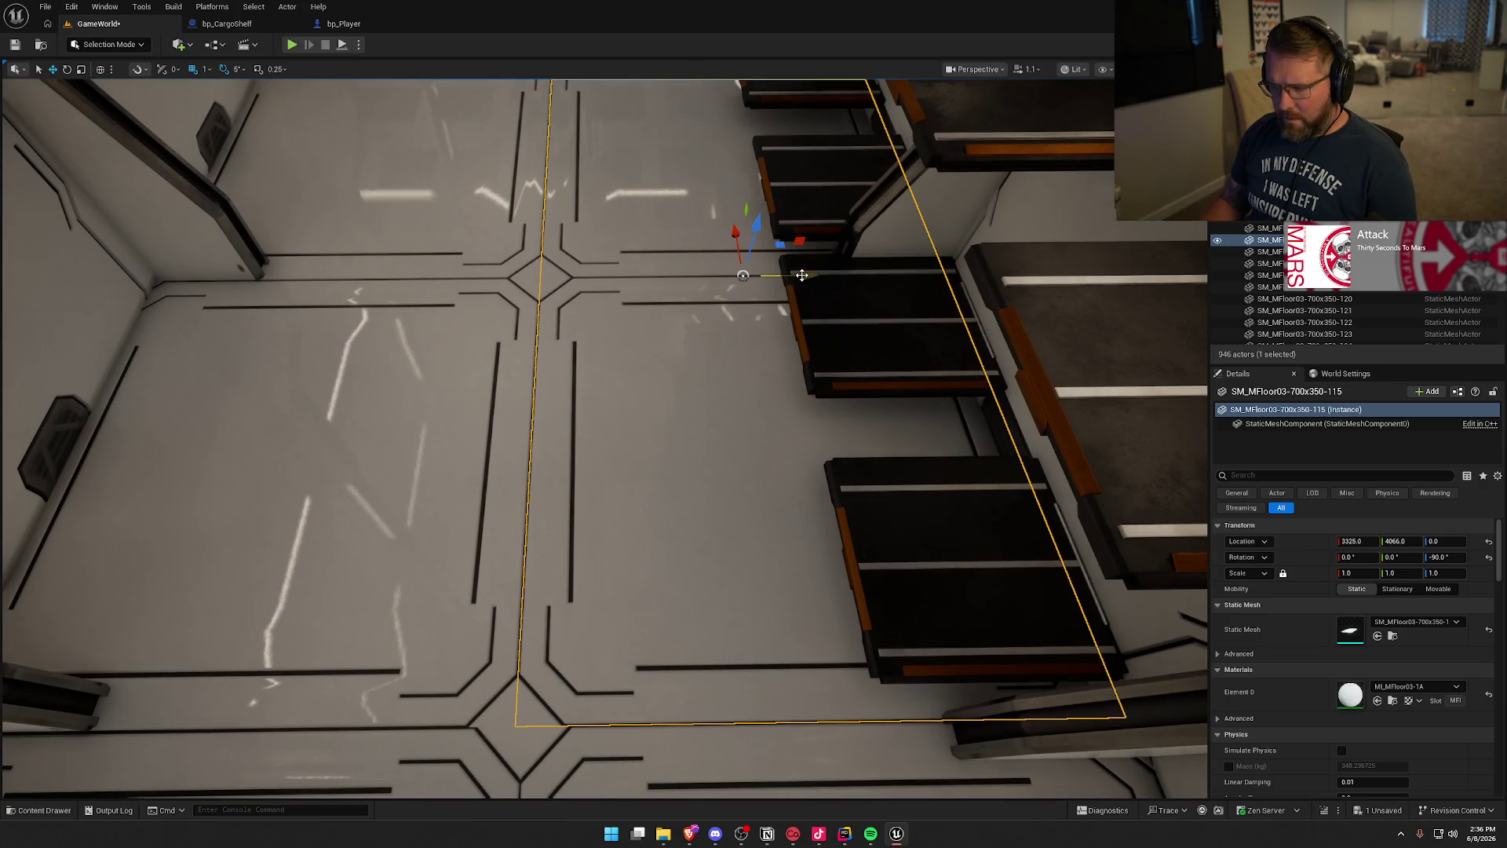
pyautogui.moveTo(806, 276); pyautogui.dragTo(805, 278)
pyautogui.hotkey('ctrl', 'z')
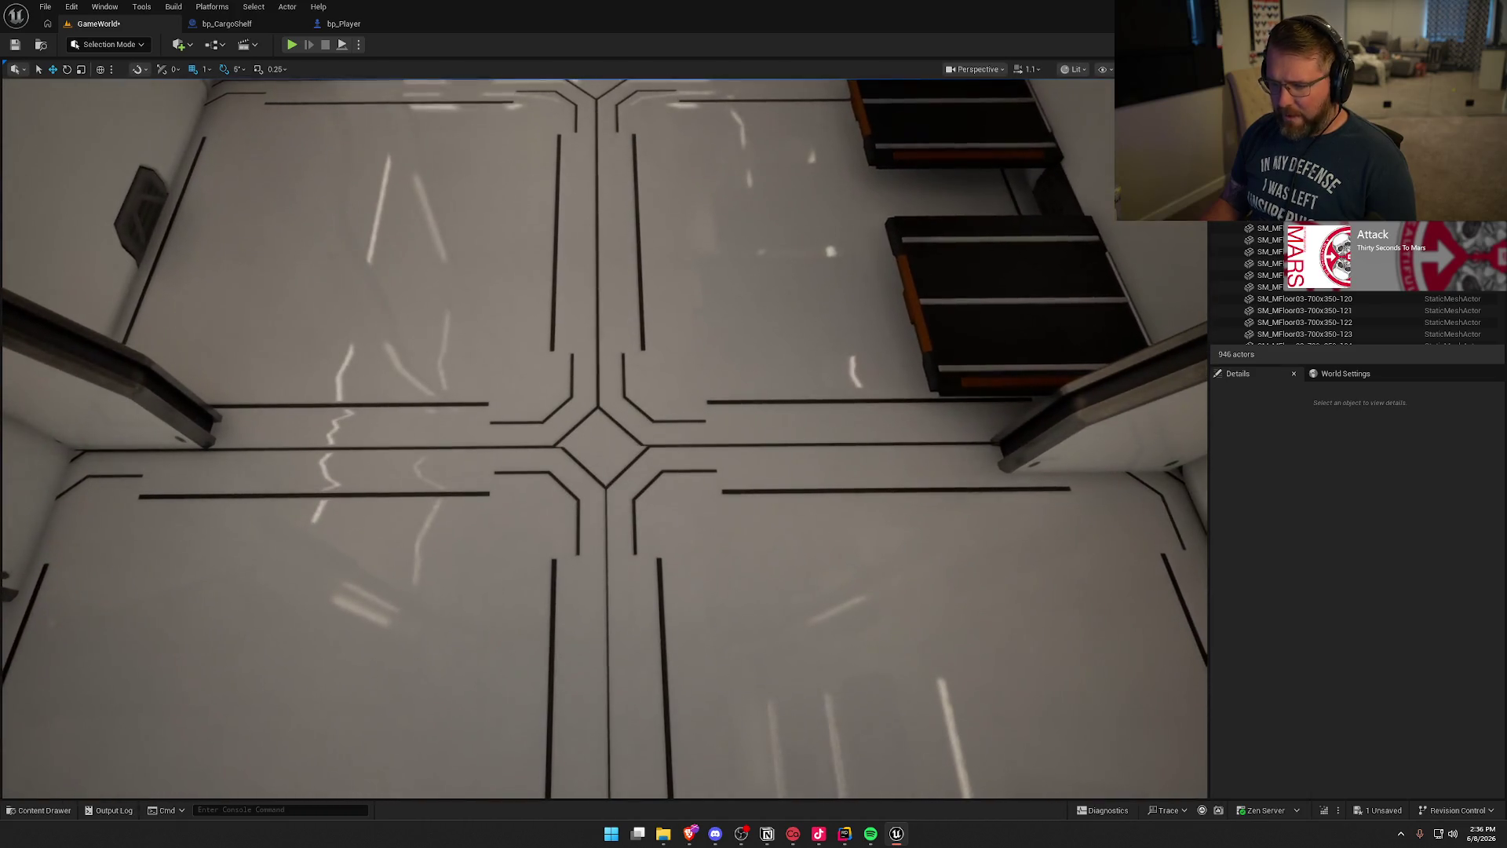
pyautogui.click(785, 628)
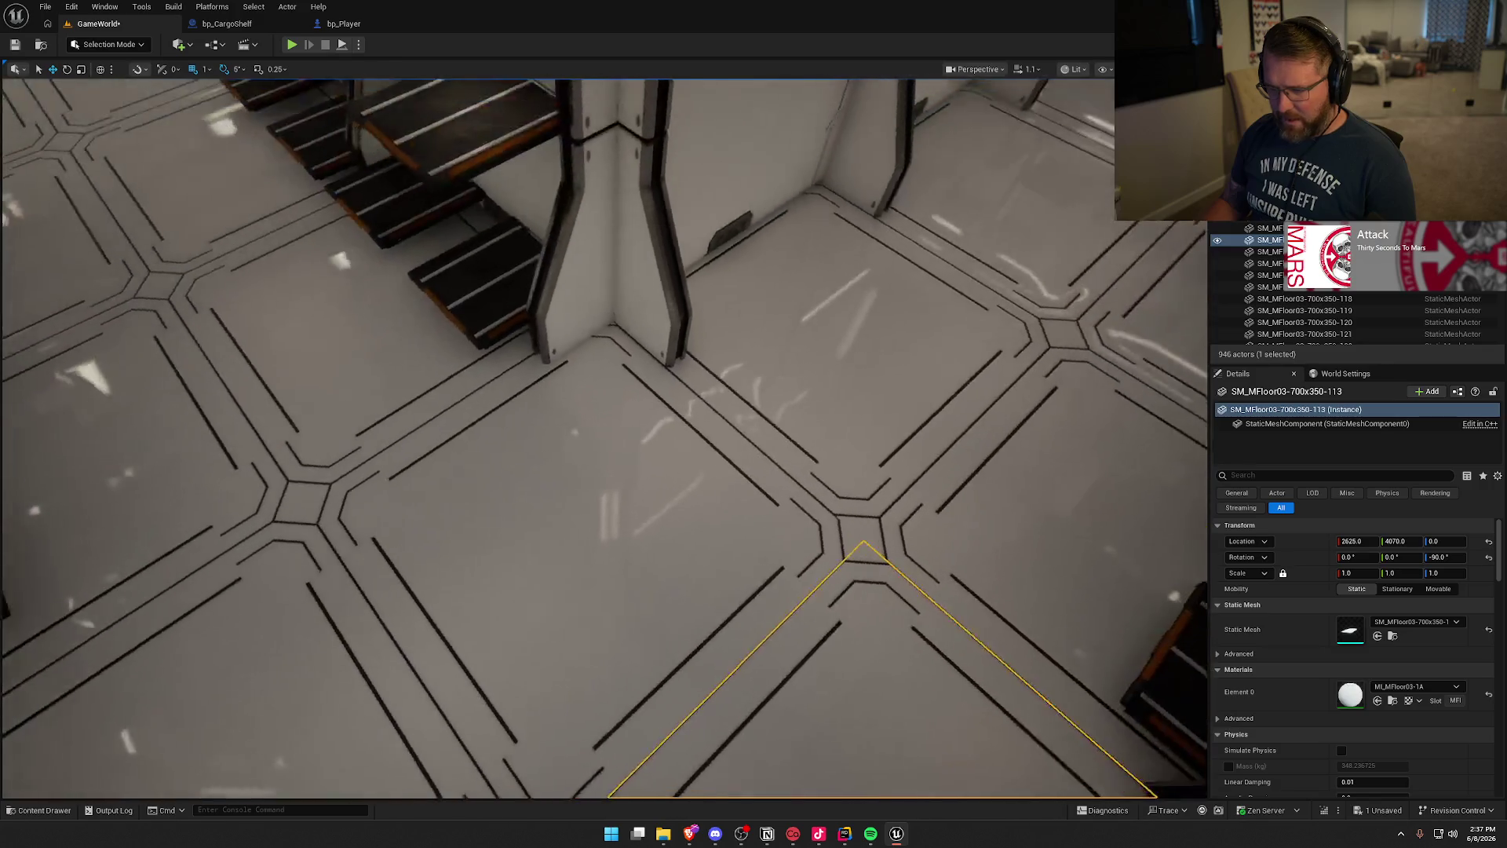
# Step: Inspect floor tile SM_MFloor03-700x350-24 and its neighbouring floor tiles
pyautogui.click(667, 337)
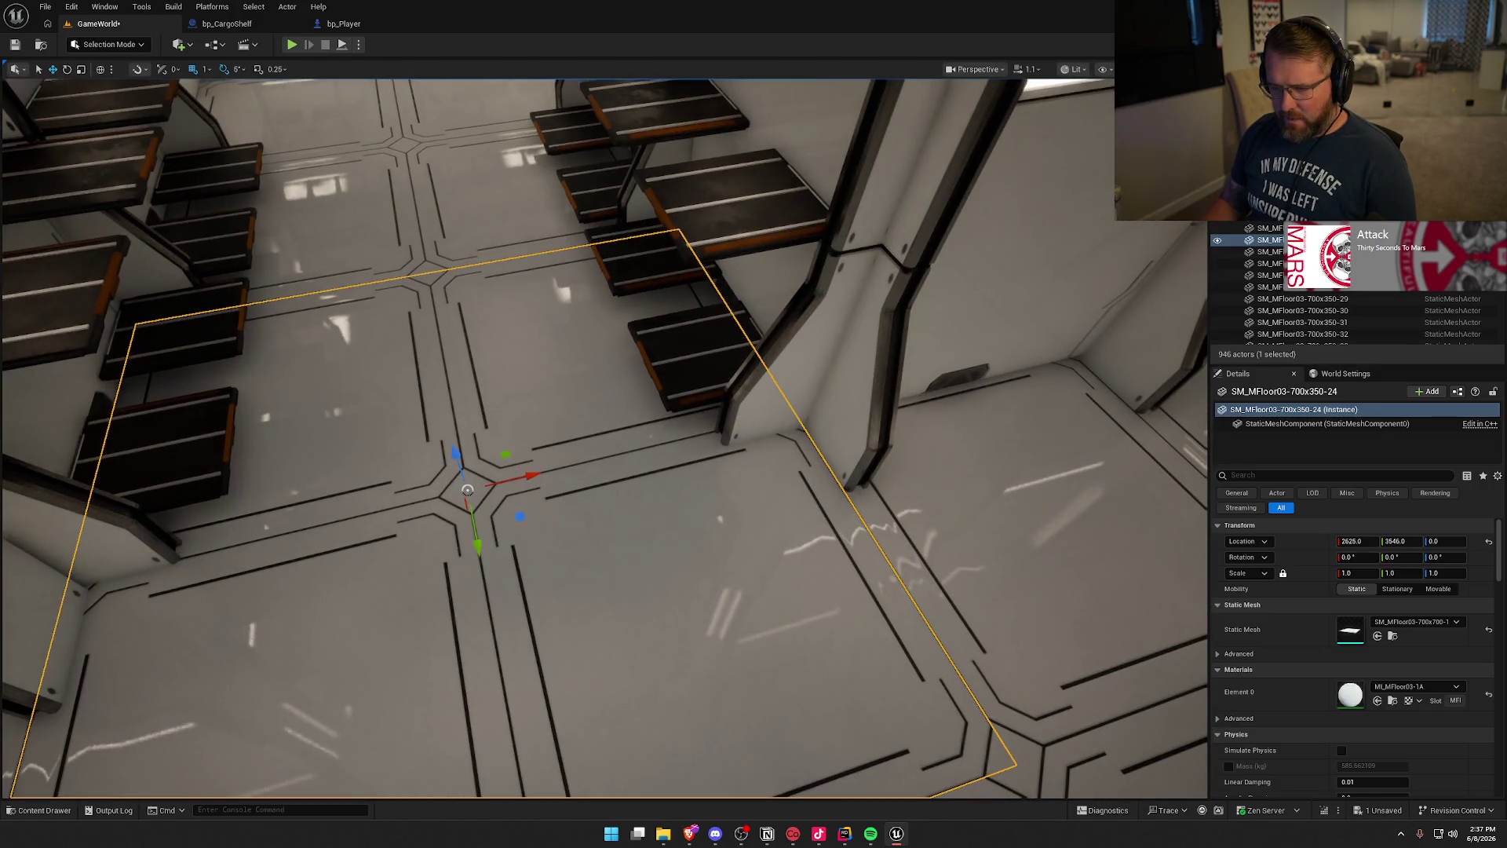
pyautogui.press('Escape')
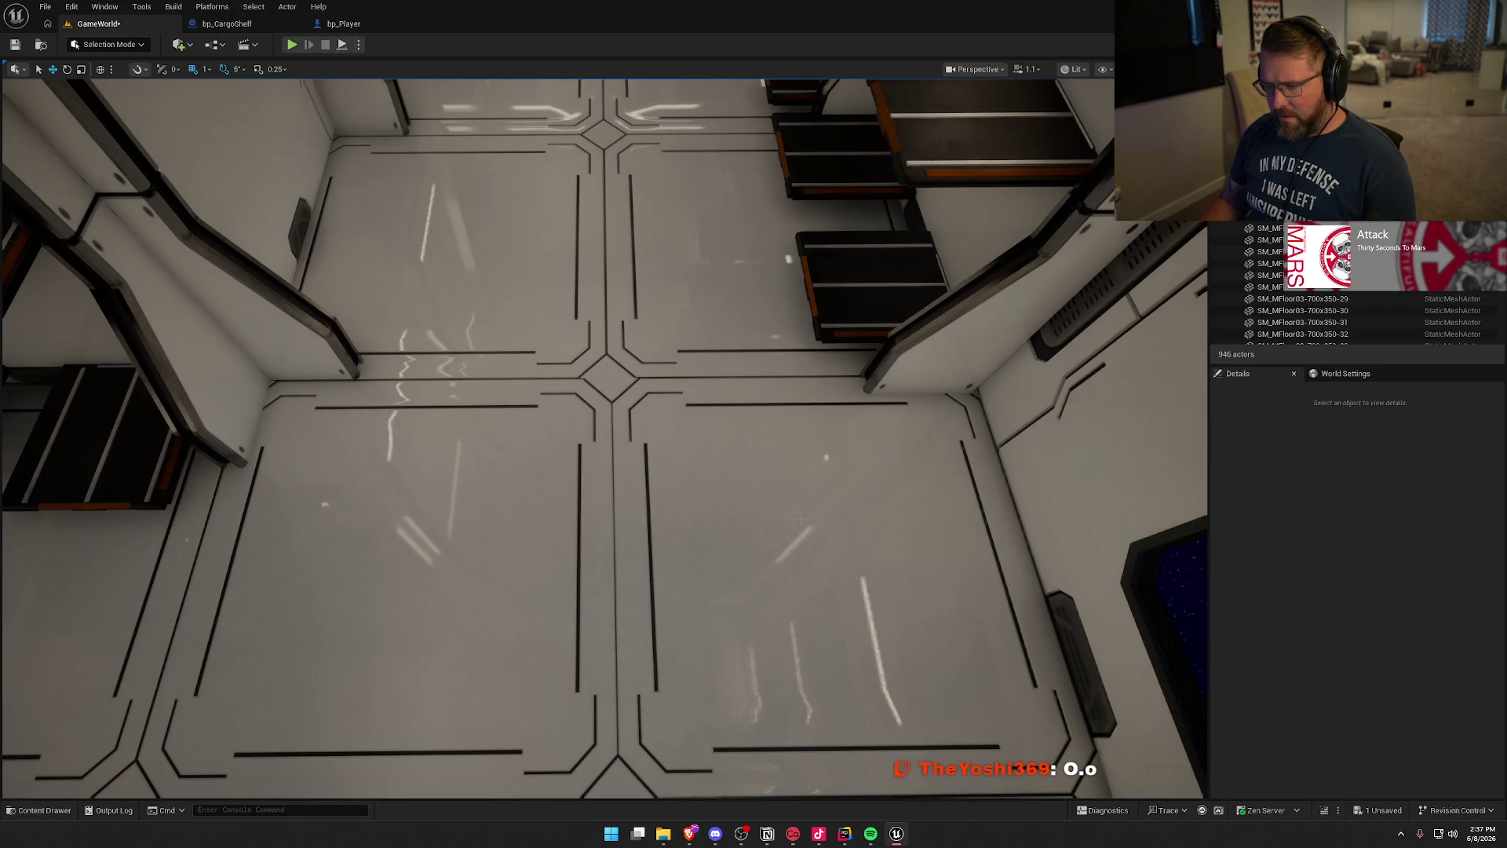
pyautogui.click(801, 518)
pyautogui.click(392, 588)
pyautogui.click(738, 518)
pyautogui.press('Escape')
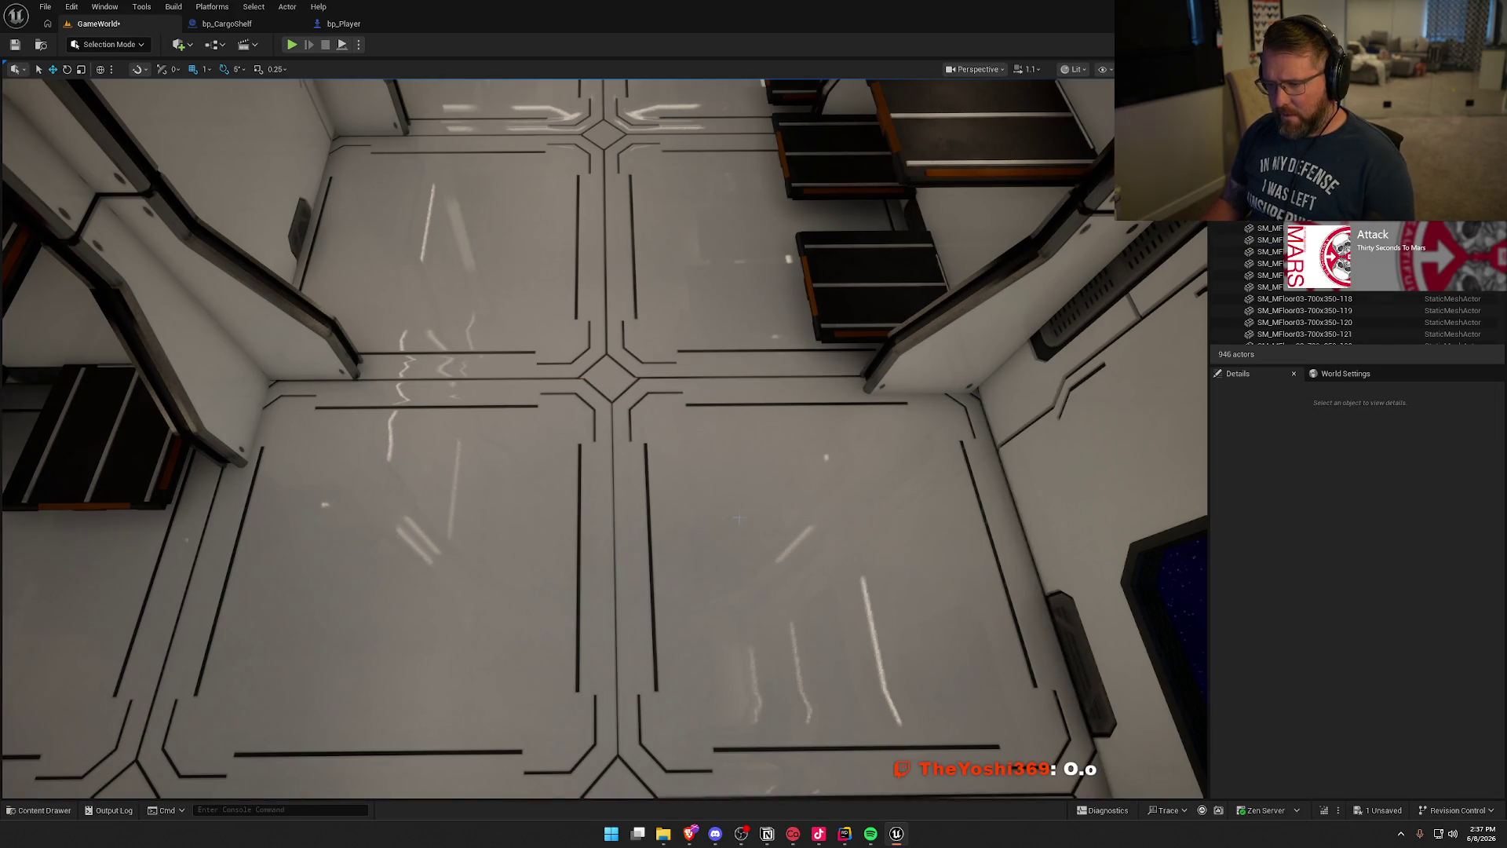
# Step: Shift floor tile SM_MFloor03-700x350-99 to Y 4070 and save the level
pyautogui.moveTo(605, 440)
pyautogui.mouseDown()
pyautogui.moveTo(549, 416)
pyautogui.moveTo(550, 377)
pyautogui.moveTo(549, 432)
pyautogui.mouseUp()
pyautogui.click(550, 432)
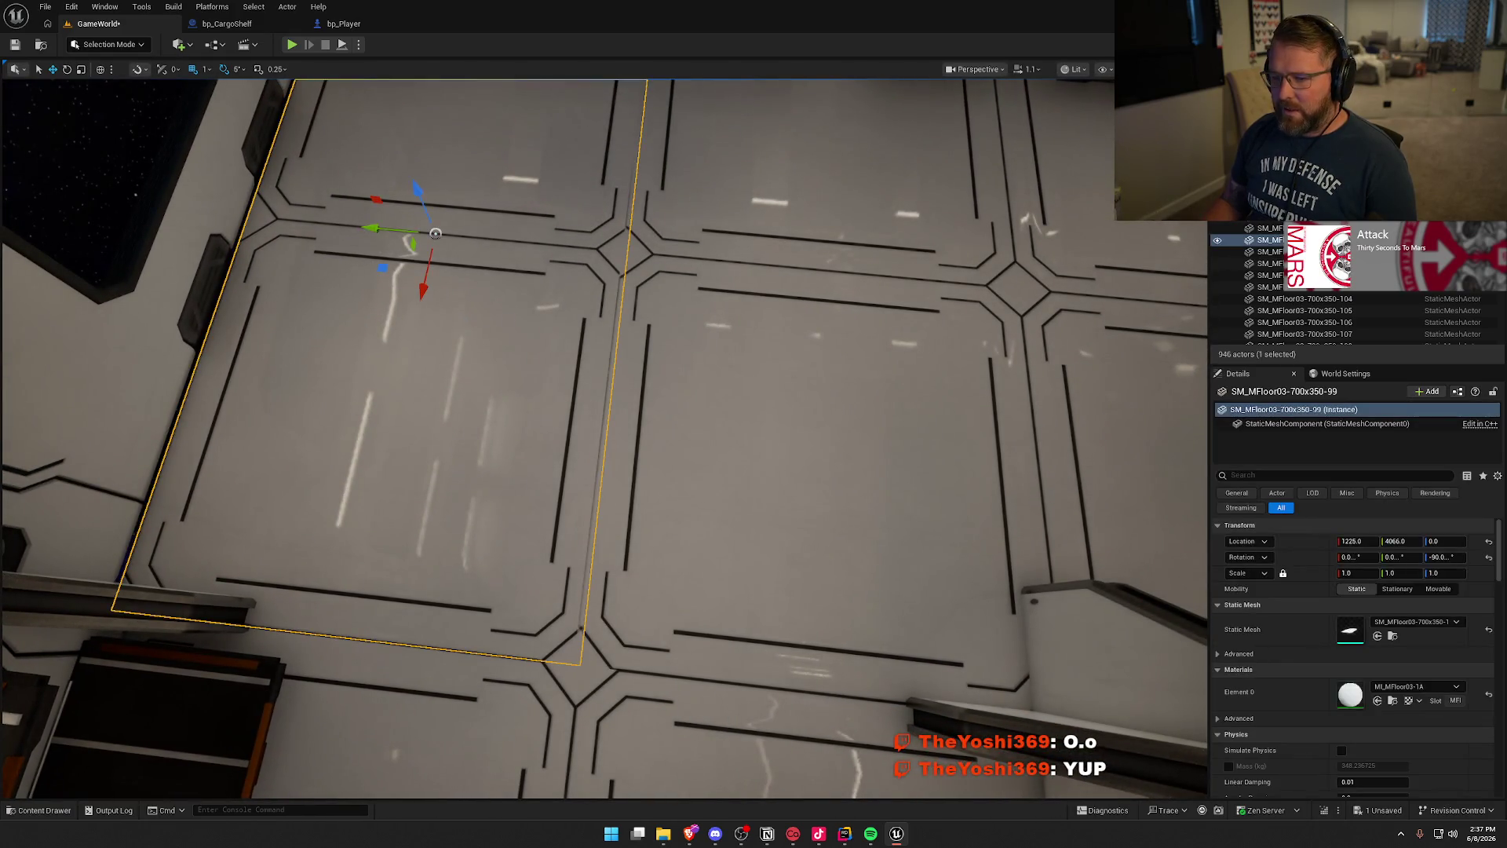
pyautogui.moveTo(372, 227); pyautogui.dragTo(367, 228)
pyautogui.press('Escape')
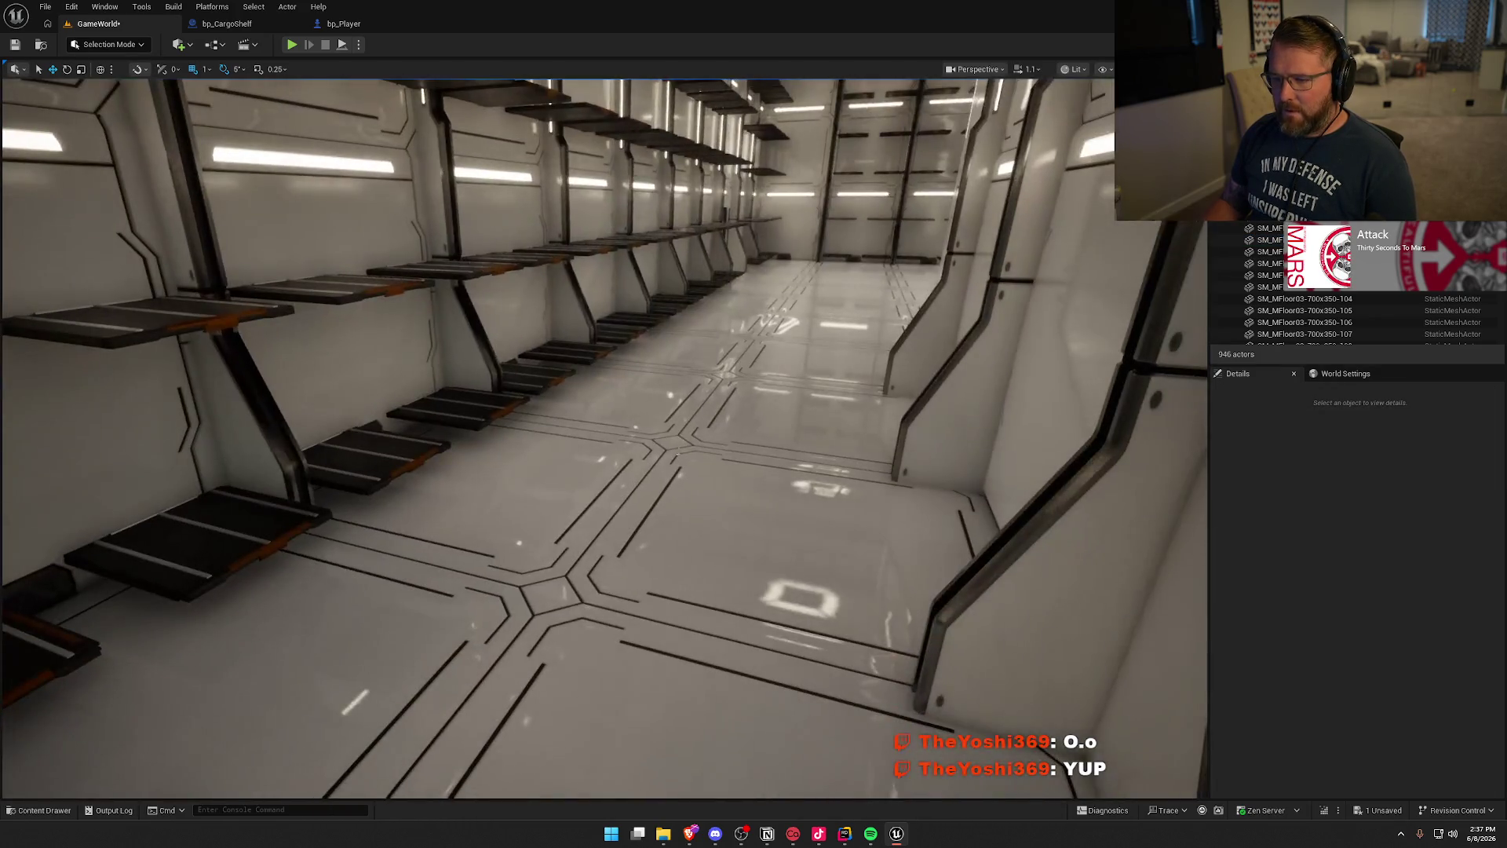
pyautogui.hotkey('ctrl', 's')
# Step: Fly into the shelf room and select the cargo spawner
pyautogui.moveTo(729, 471); pyautogui.dragTo(487, 464)
pyautogui.moveTo(644, 424)
pyautogui.mouseDown()
pyautogui.moveTo(683, 420)
pyautogui.moveTo(658, 411)
pyautogui.mouseUp()
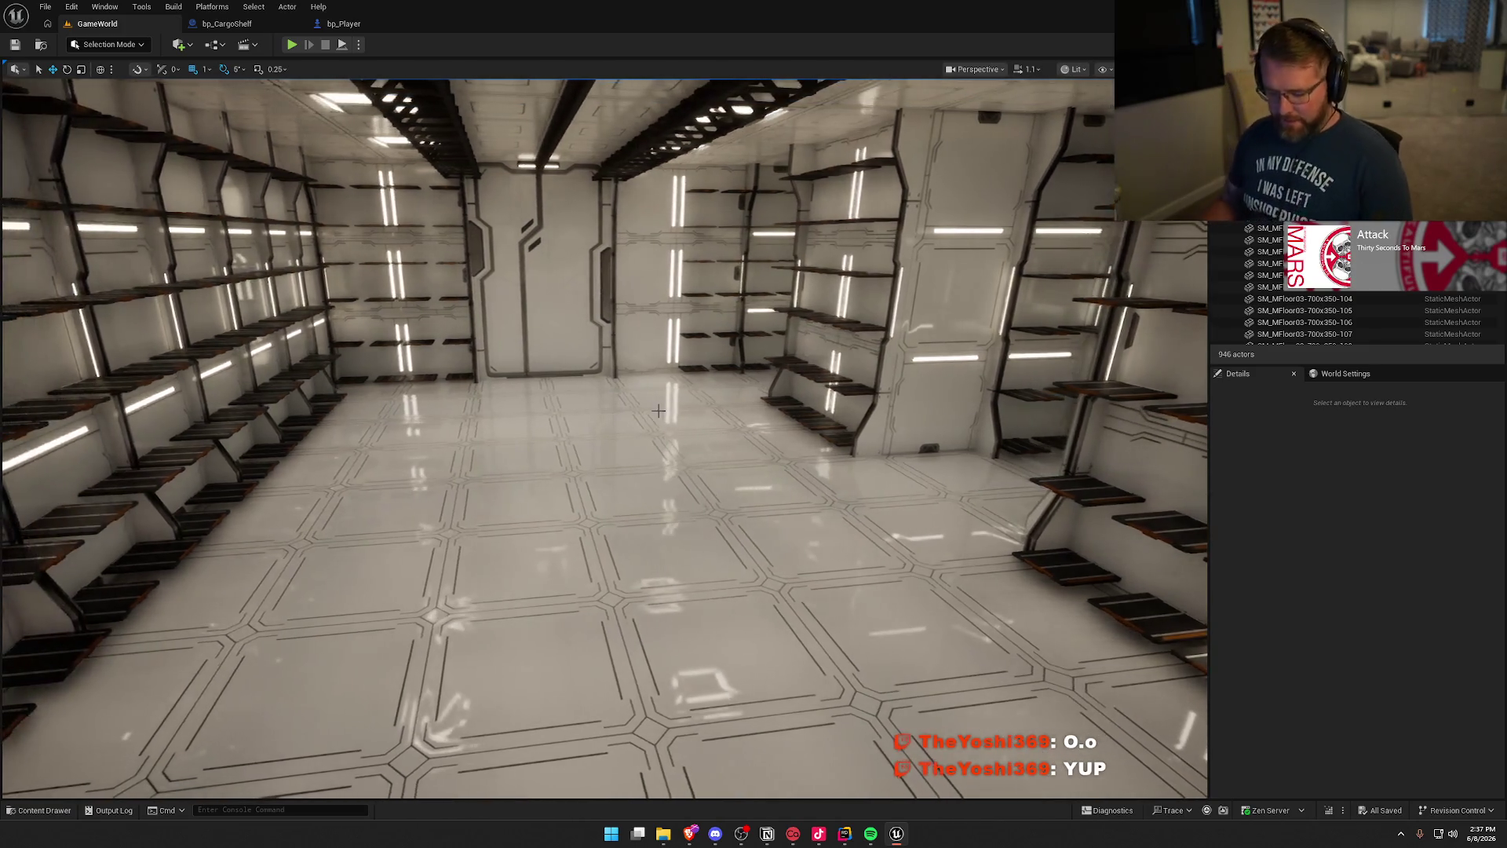
pyautogui.click(343, 256)
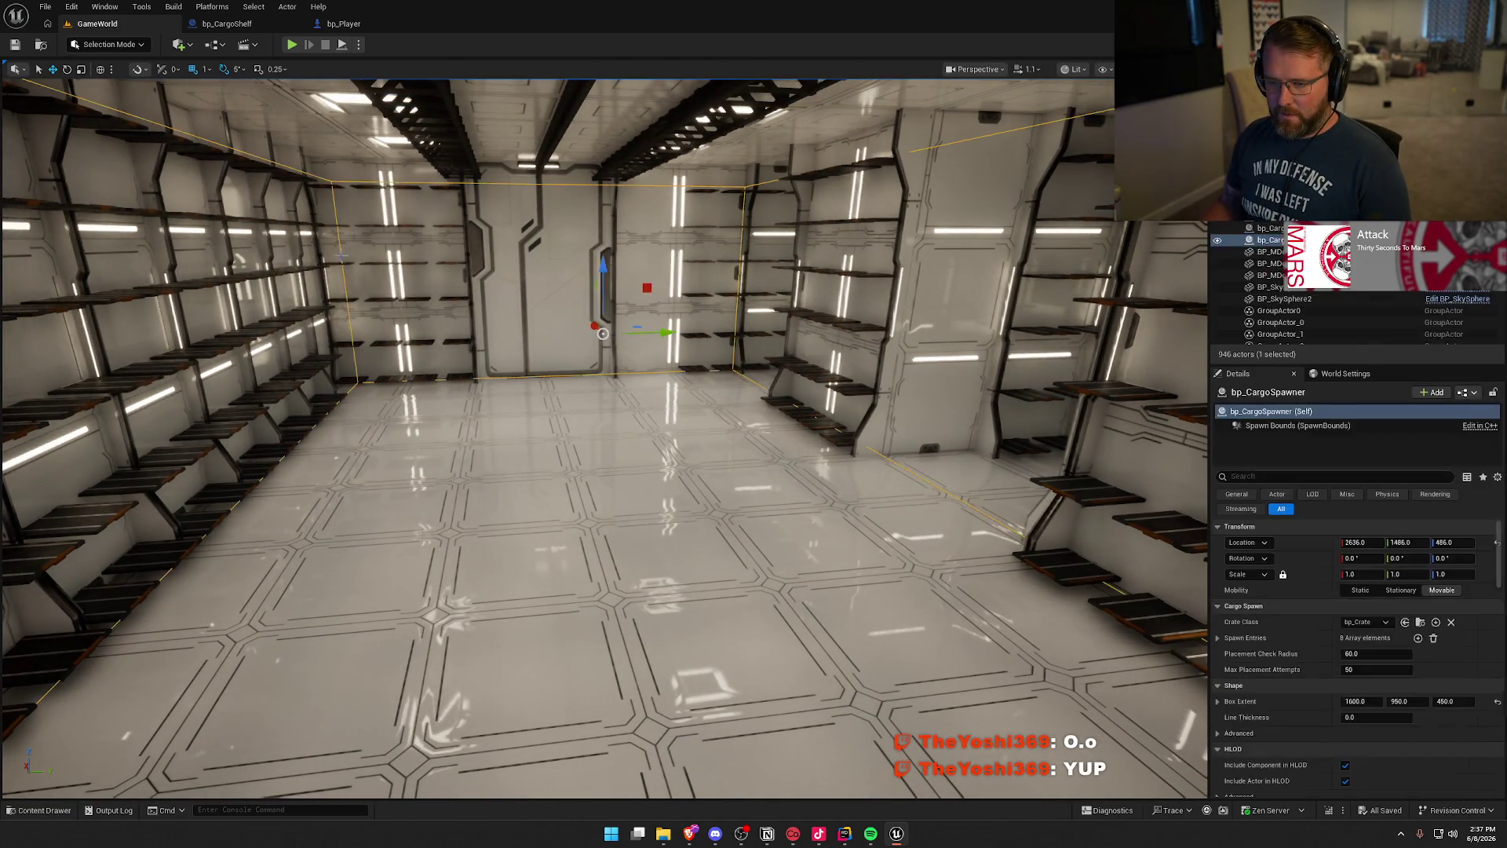
# Step: Set the cargo spawner's Box Extent Y to 850, making it 1500 × 850 × 450
pyautogui.moveTo(530, 314); pyautogui.dragTo(520, 273)
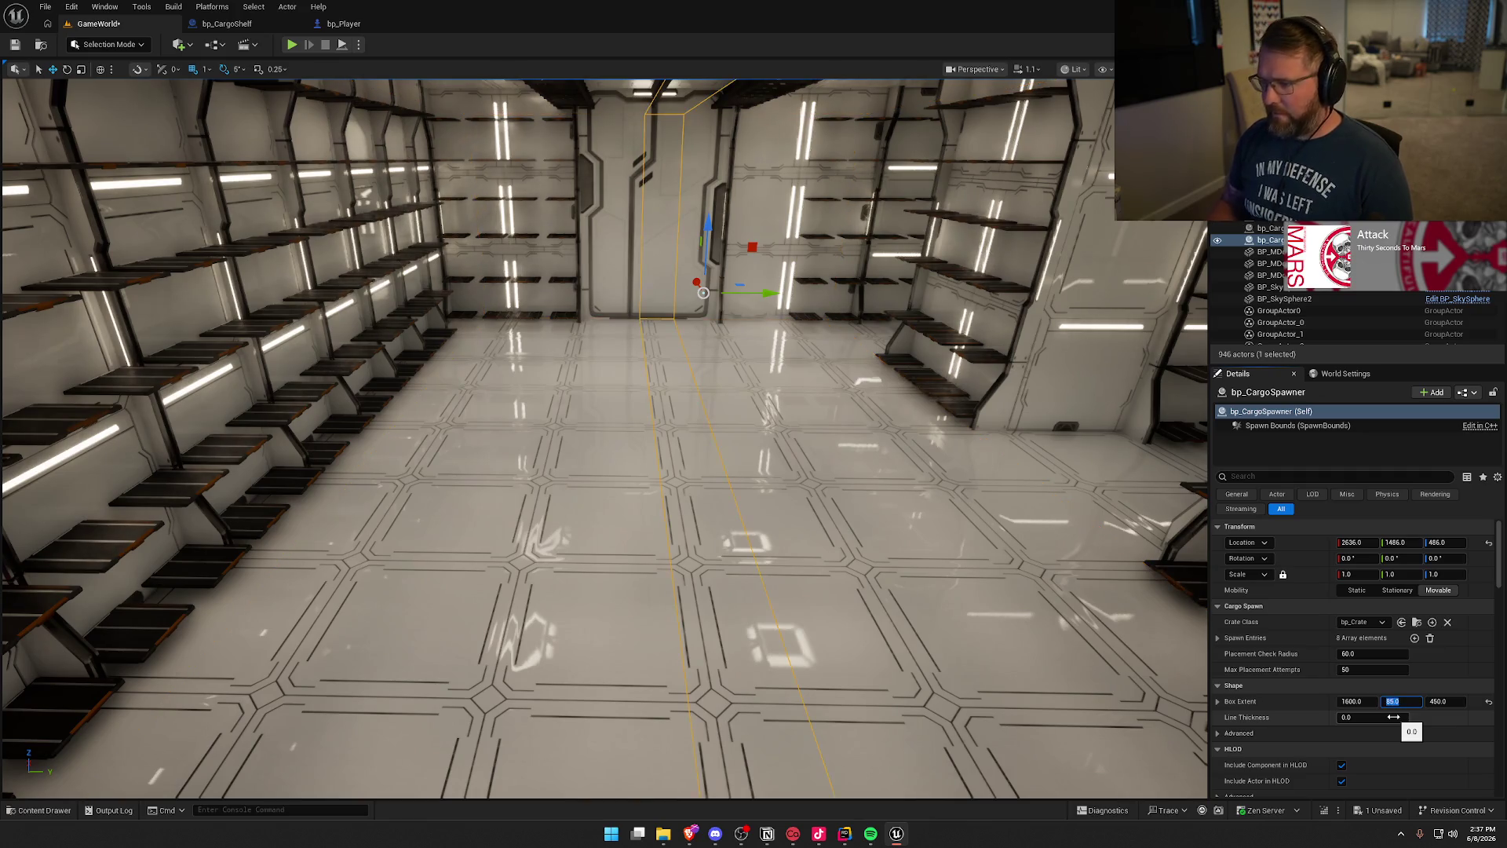
pyautogui.write('850')
pyautogui.press('Return')
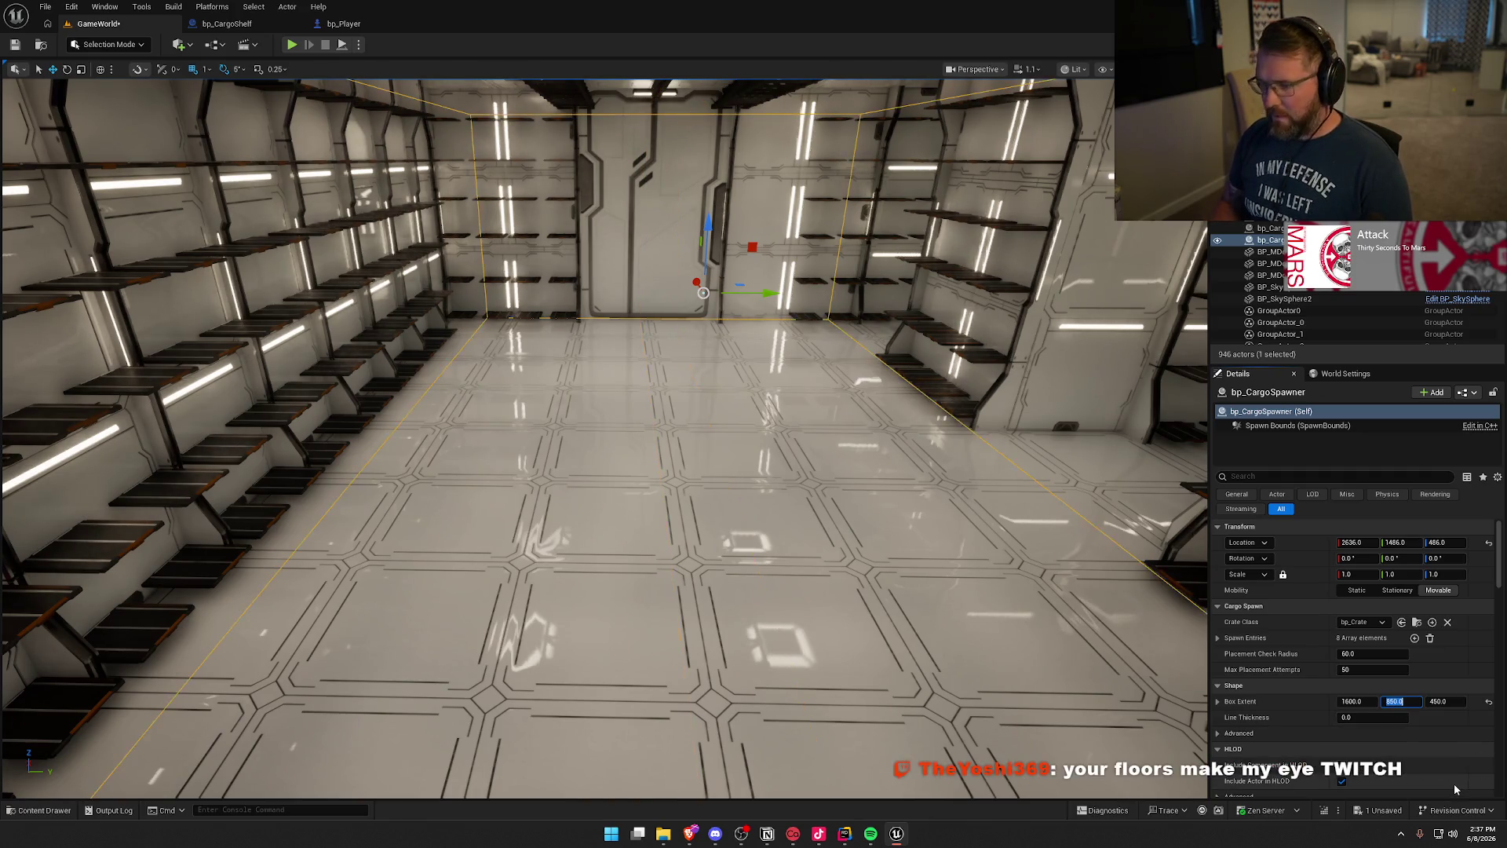
# Step: Frame the spawner bounds, look around the shelved room, and save the level
pyautogui.moveTo(891, 504)
pyautogui.mouseDown()
pyautogui.moveTo(793, 479)
pyautogui.moveTo(770, 479)
pyautogui.moveTo(753, 502)
pyautogui.moveTo(707, 448)
pyautogui.moveTo(738, 463)
pyautogui.moveTo(722, 510)
pyautogui.moveTo(707, 471)
pyautogui.mouseUp()
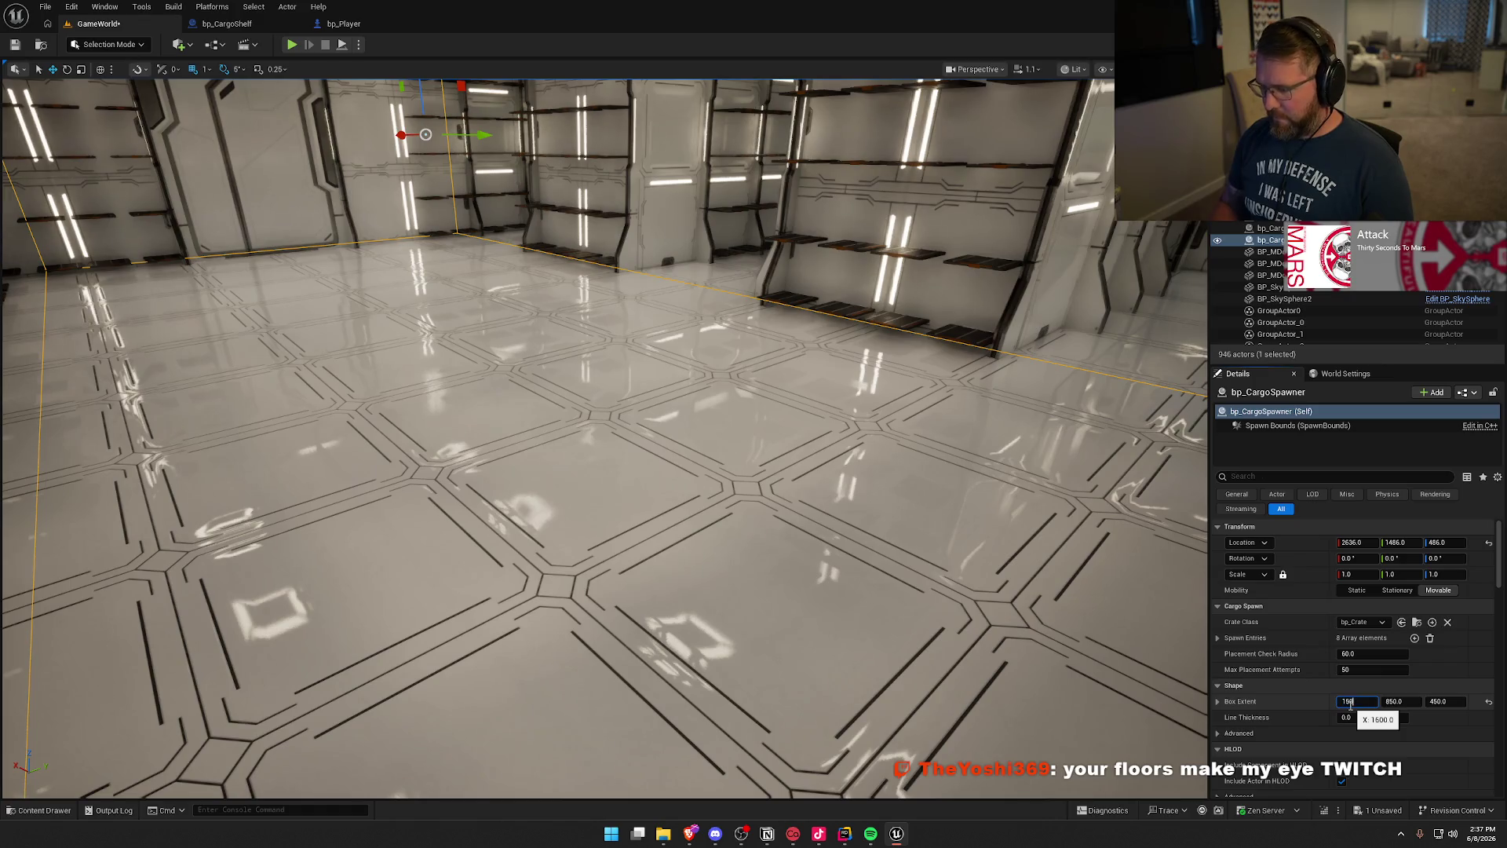
pyautogui.press('f')
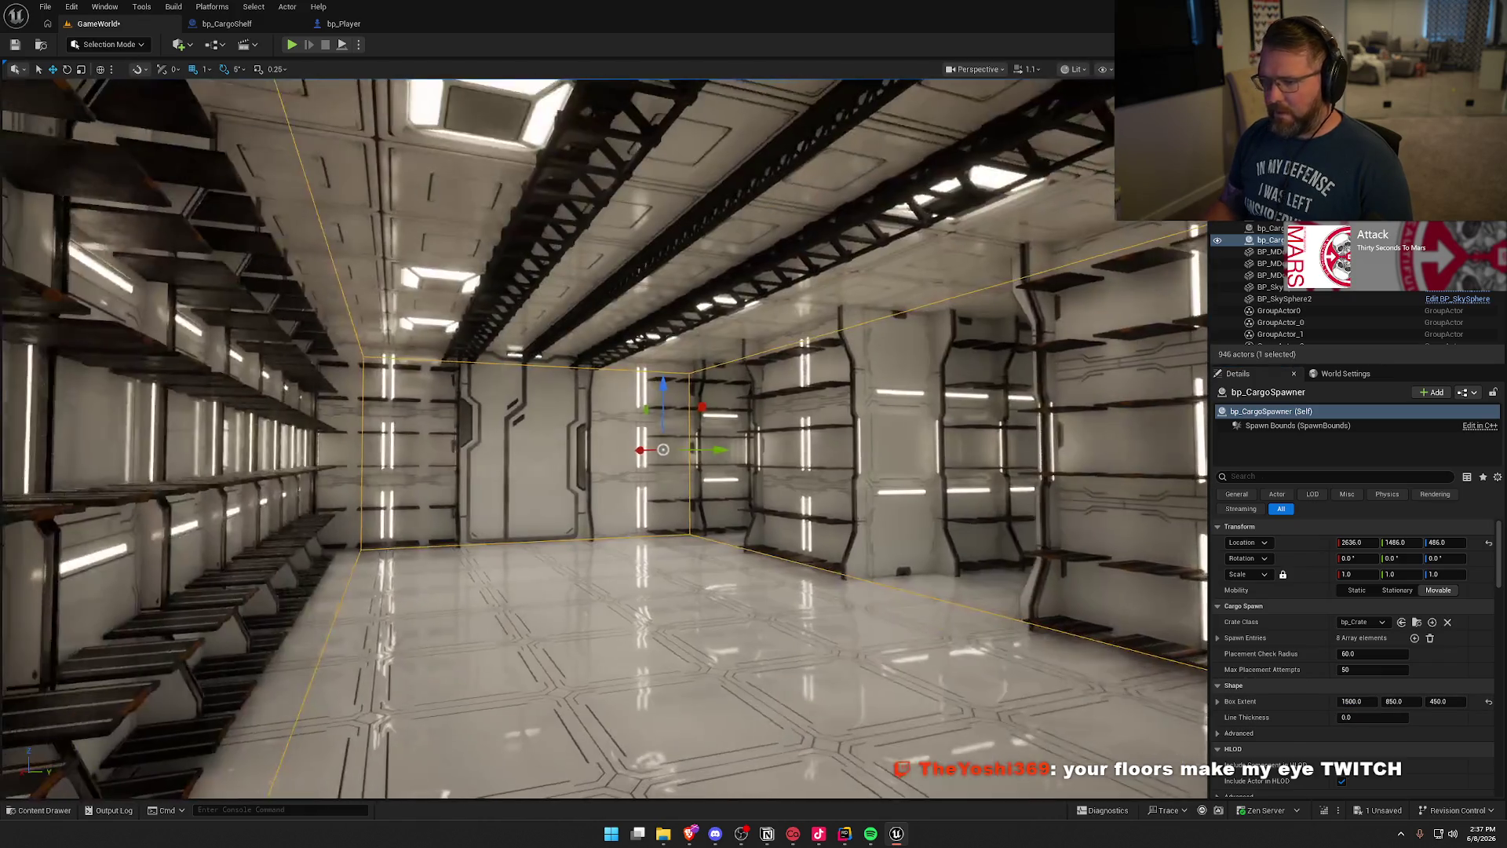
pyautogui.moveTo(597, 440); pyautogui.dragTo(566, 440)
pyautogui.press('Escape')
pyautogui.moveTo(917, 556); pyautogui.dragTo(918, 557)
pyautogui.hotkey('ctrl', 's')
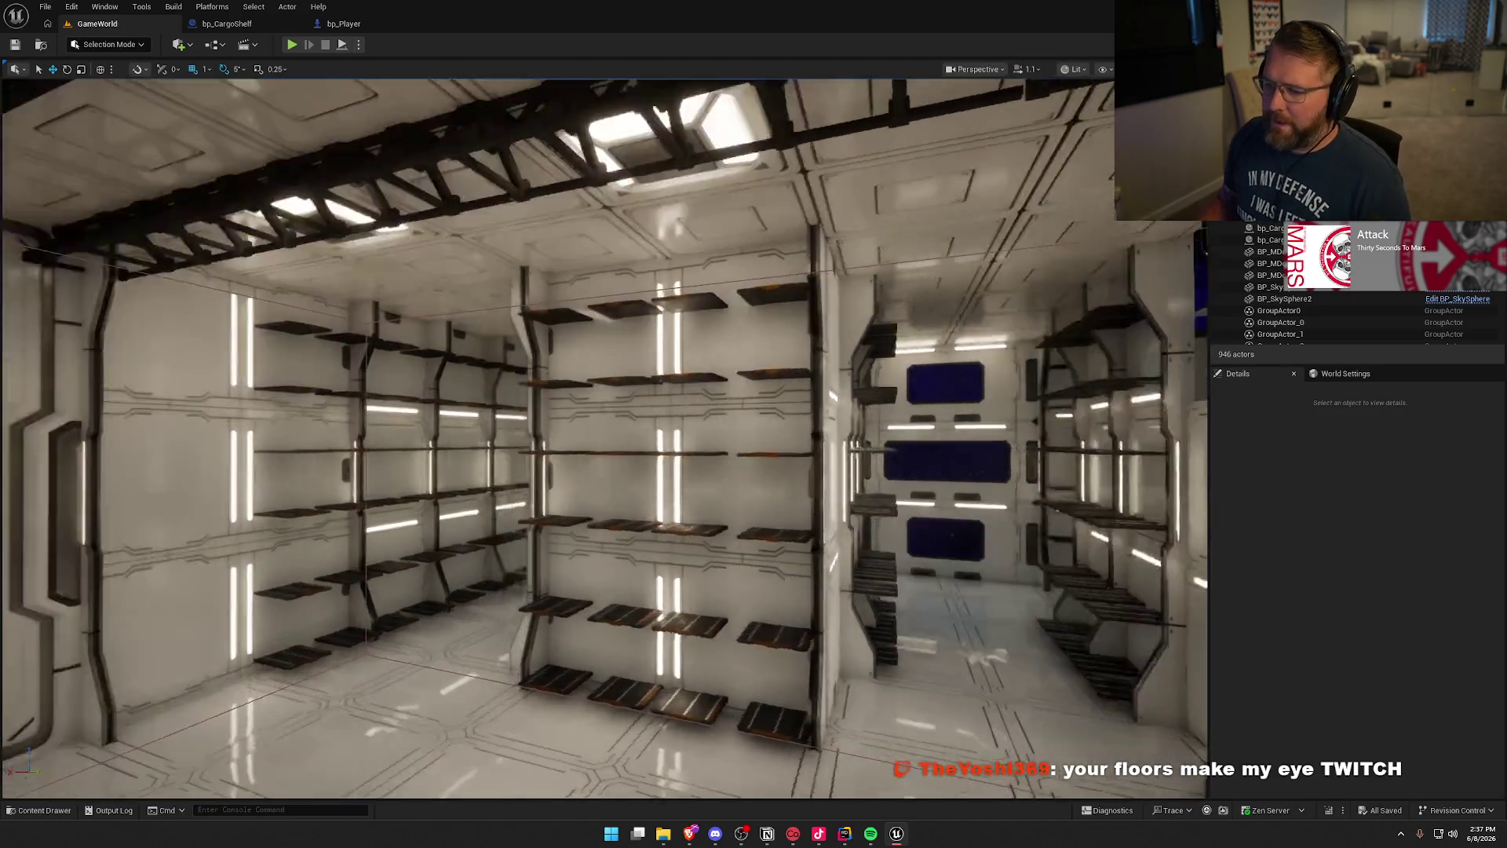
pyautogui.moveTo(597, 439); pyautogui.dragTo(573, 440)
pyautogui.moveTo(900, 565); pyautogui.dragTo(899, 565)
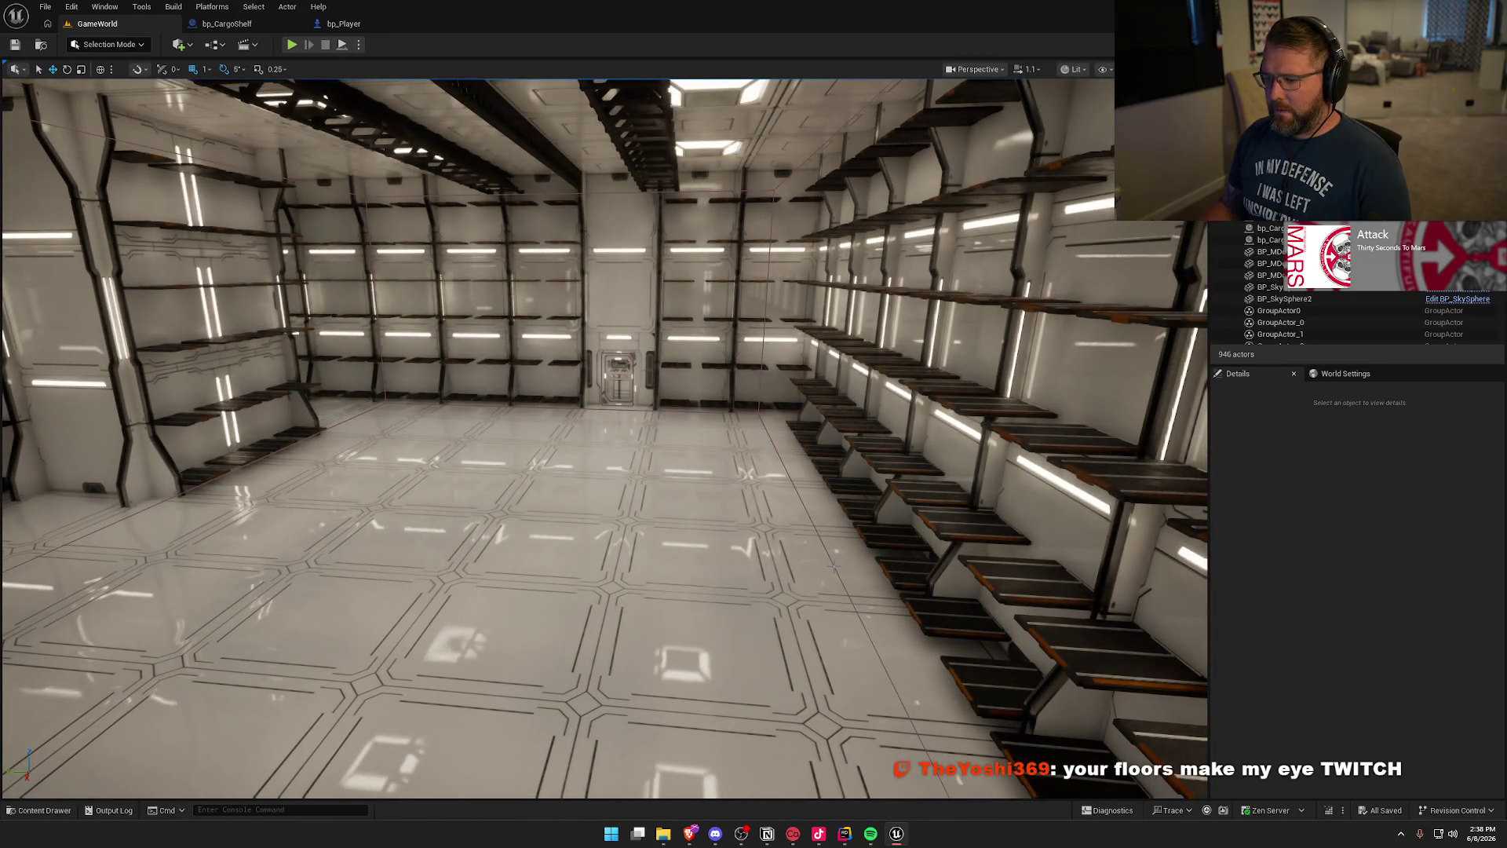
pyautogui.click(542, 402)
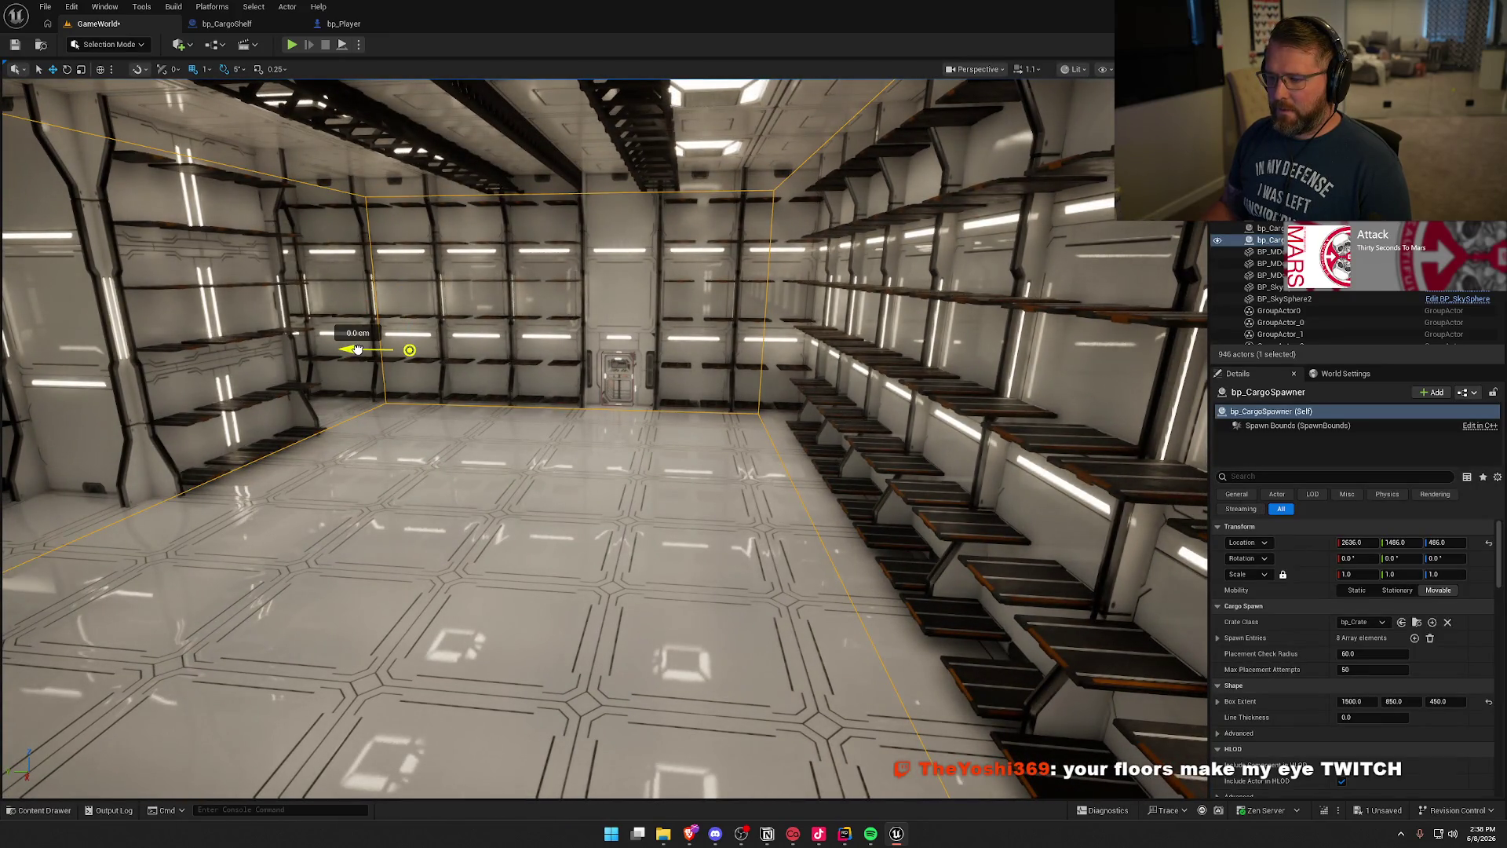
pyautogui.press('Escape')
pyautogui.moveTo(495, 430)
pyautogui.mouseDown()
pyautogui.moveTo(475, 430)
pyautogui.moveTo(499, 431)
pyautogui.mouseUp()
pyautogui.hotkey('ctrl', 's')
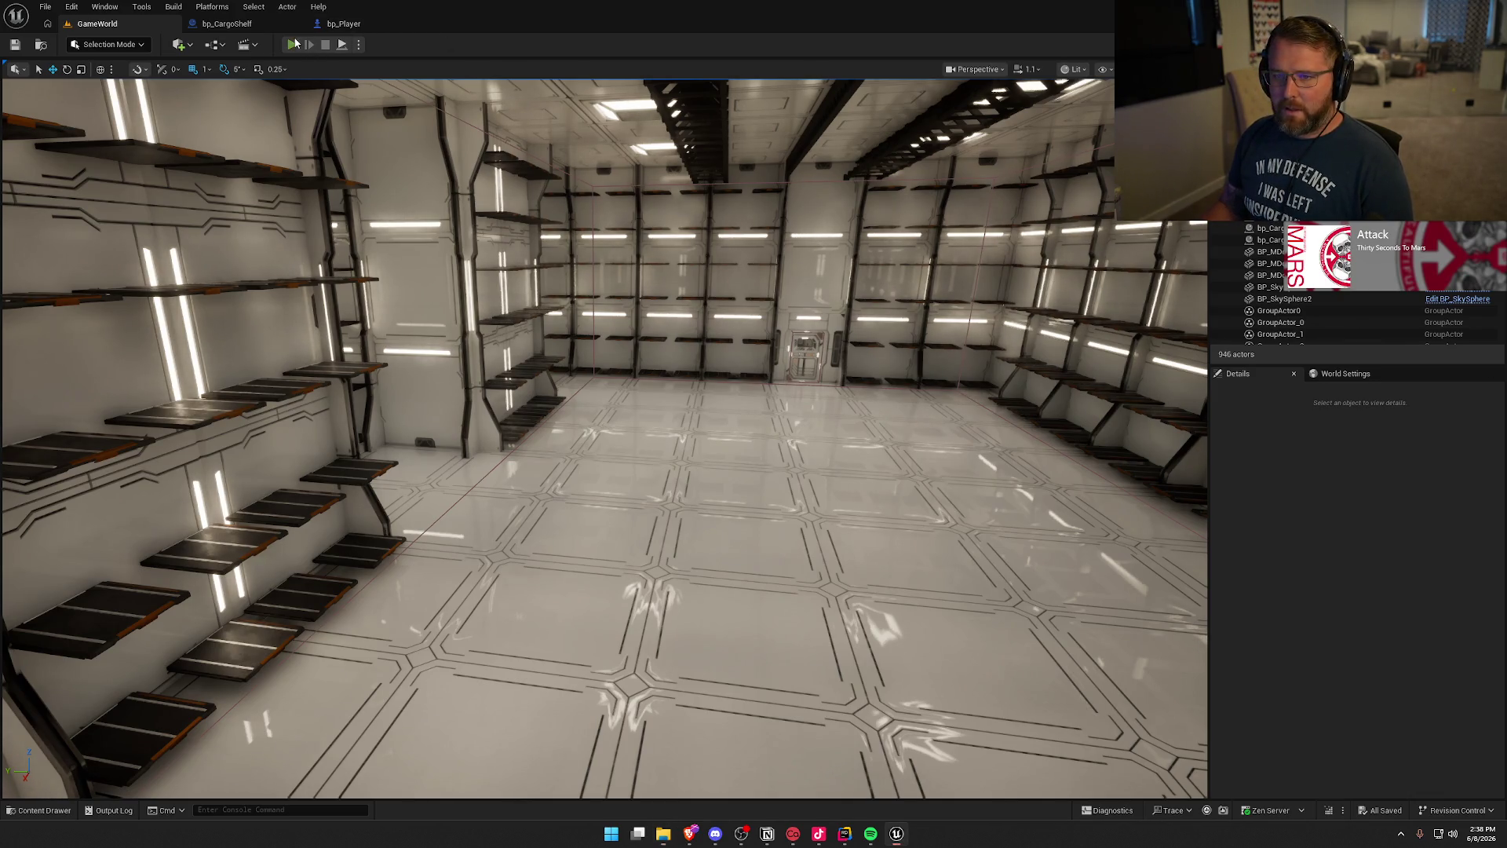
# Step: Start a Play-in-Editor session of the GameWorld level
pyautogui.click(294, 44)
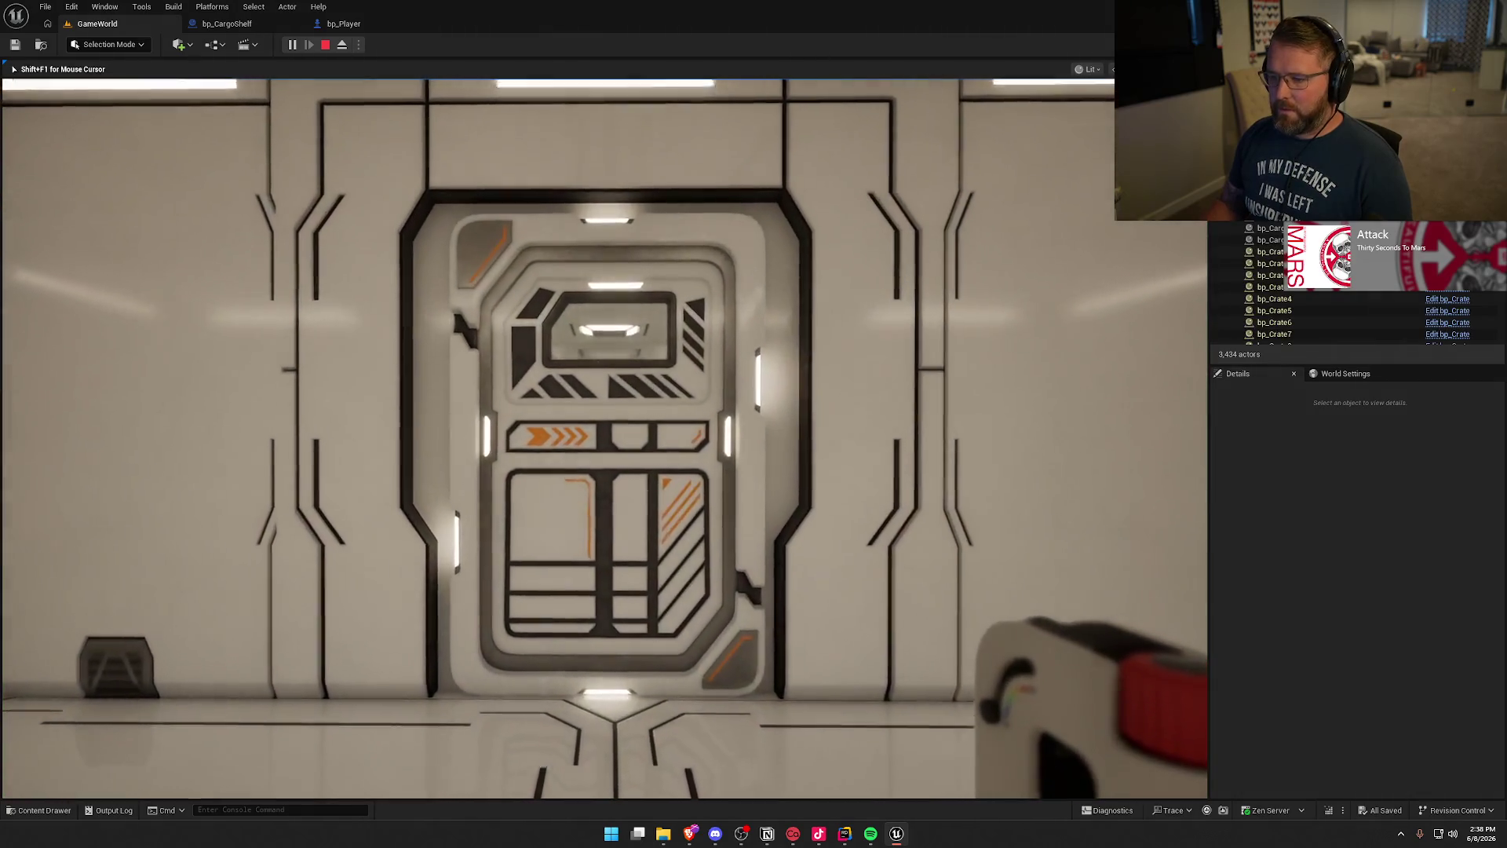
# Step: Walk down the corridor and across the wider room to the closed cargo hold door
pyautogui.press('w')
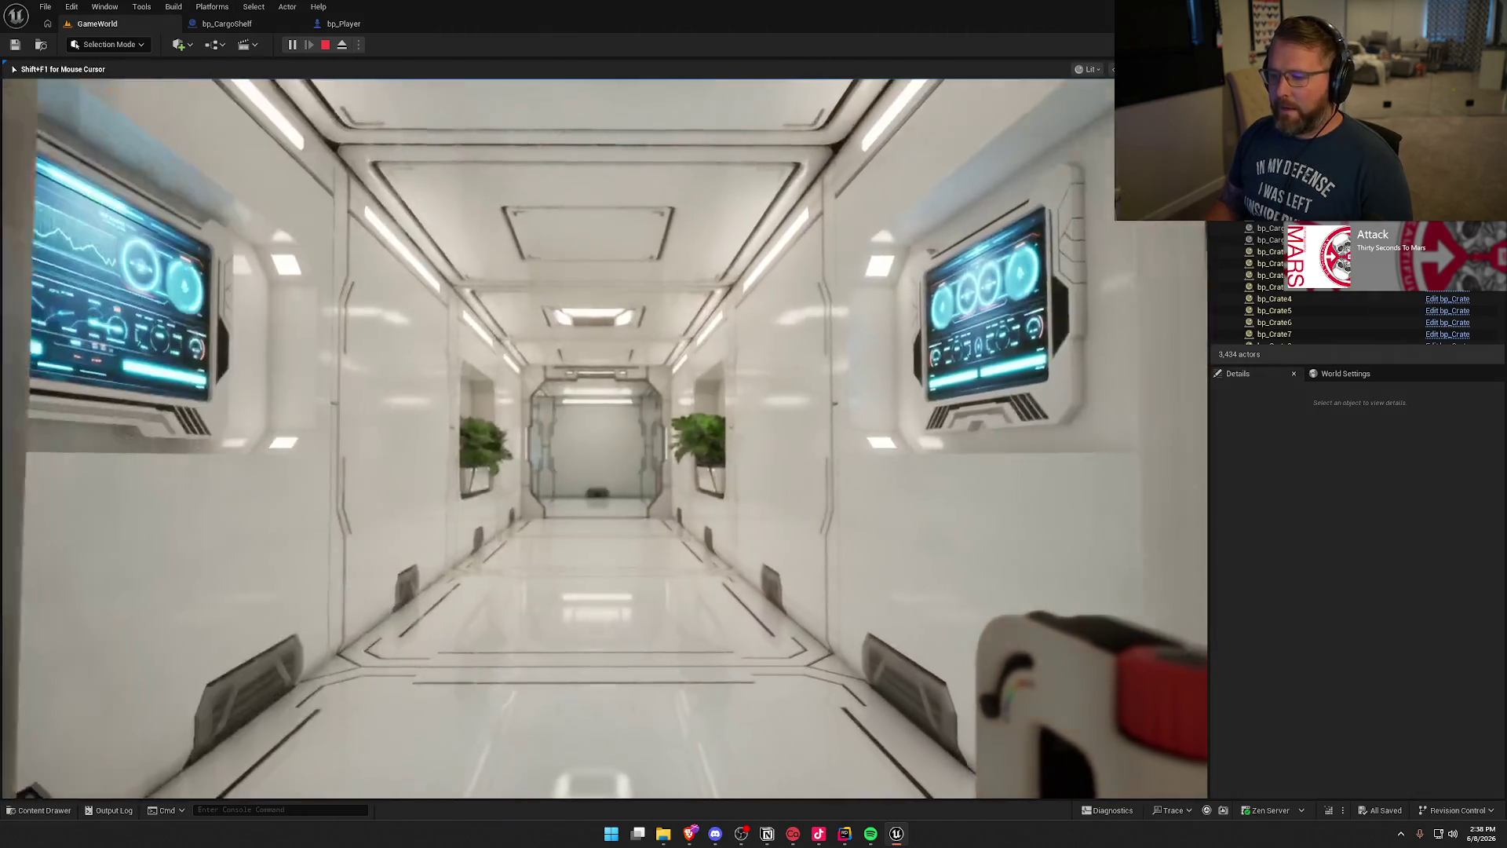
pyautogui.press('w')
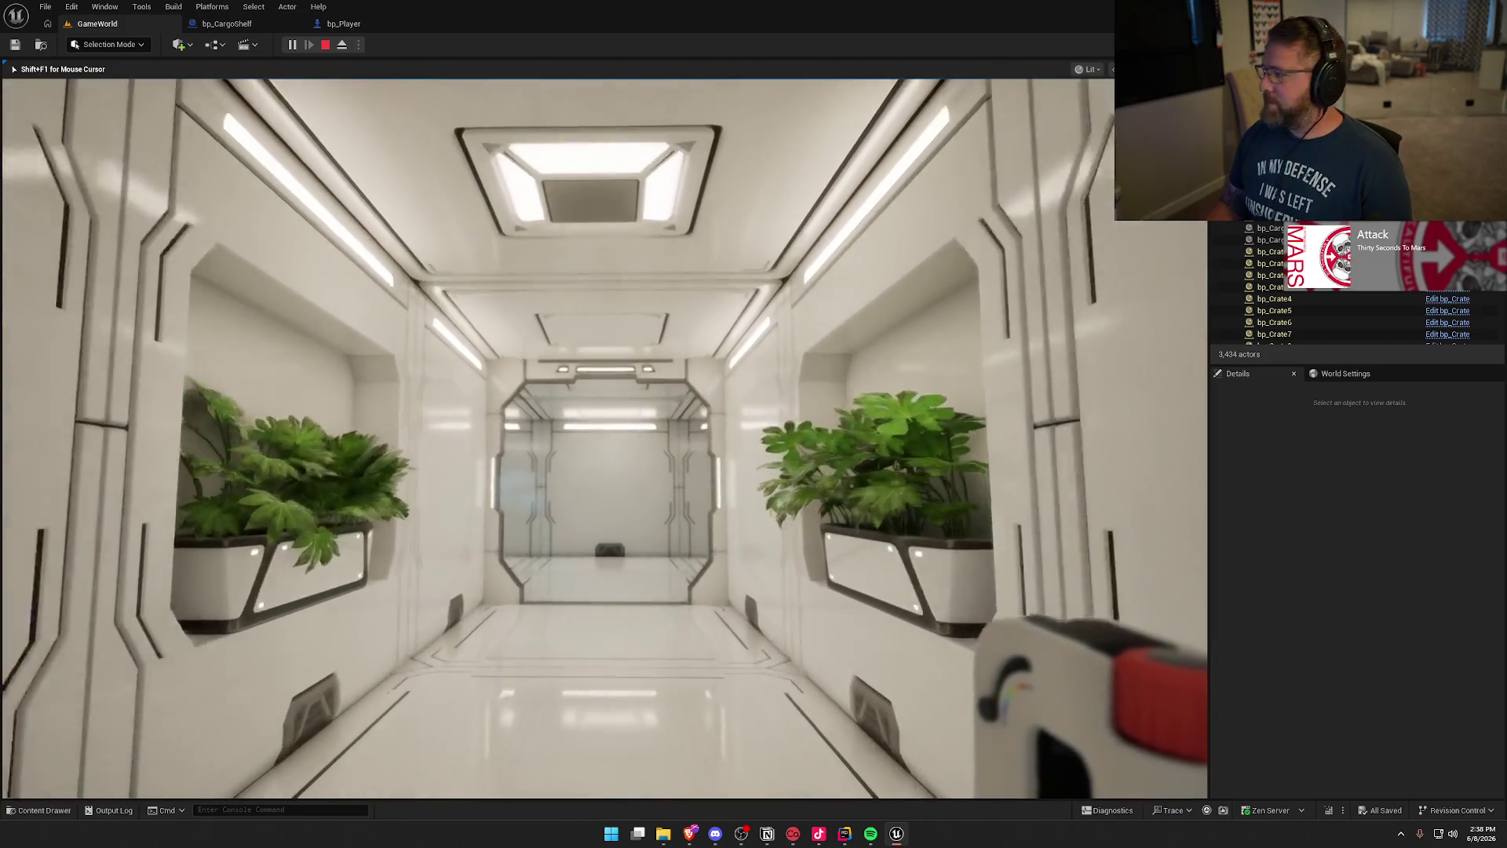
pyautogui.press('w')
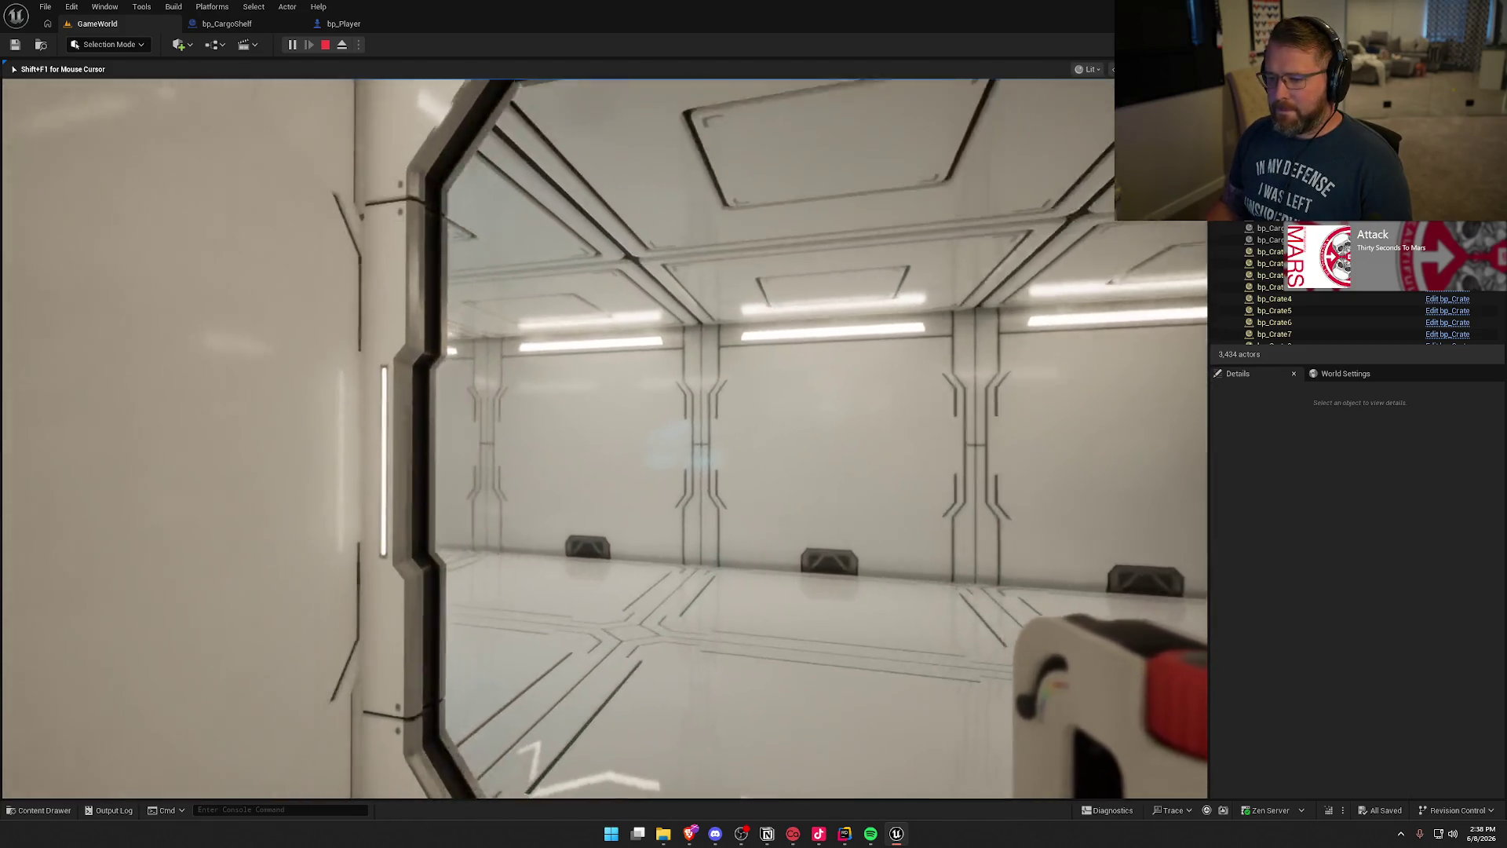
pyautogui.press('w')
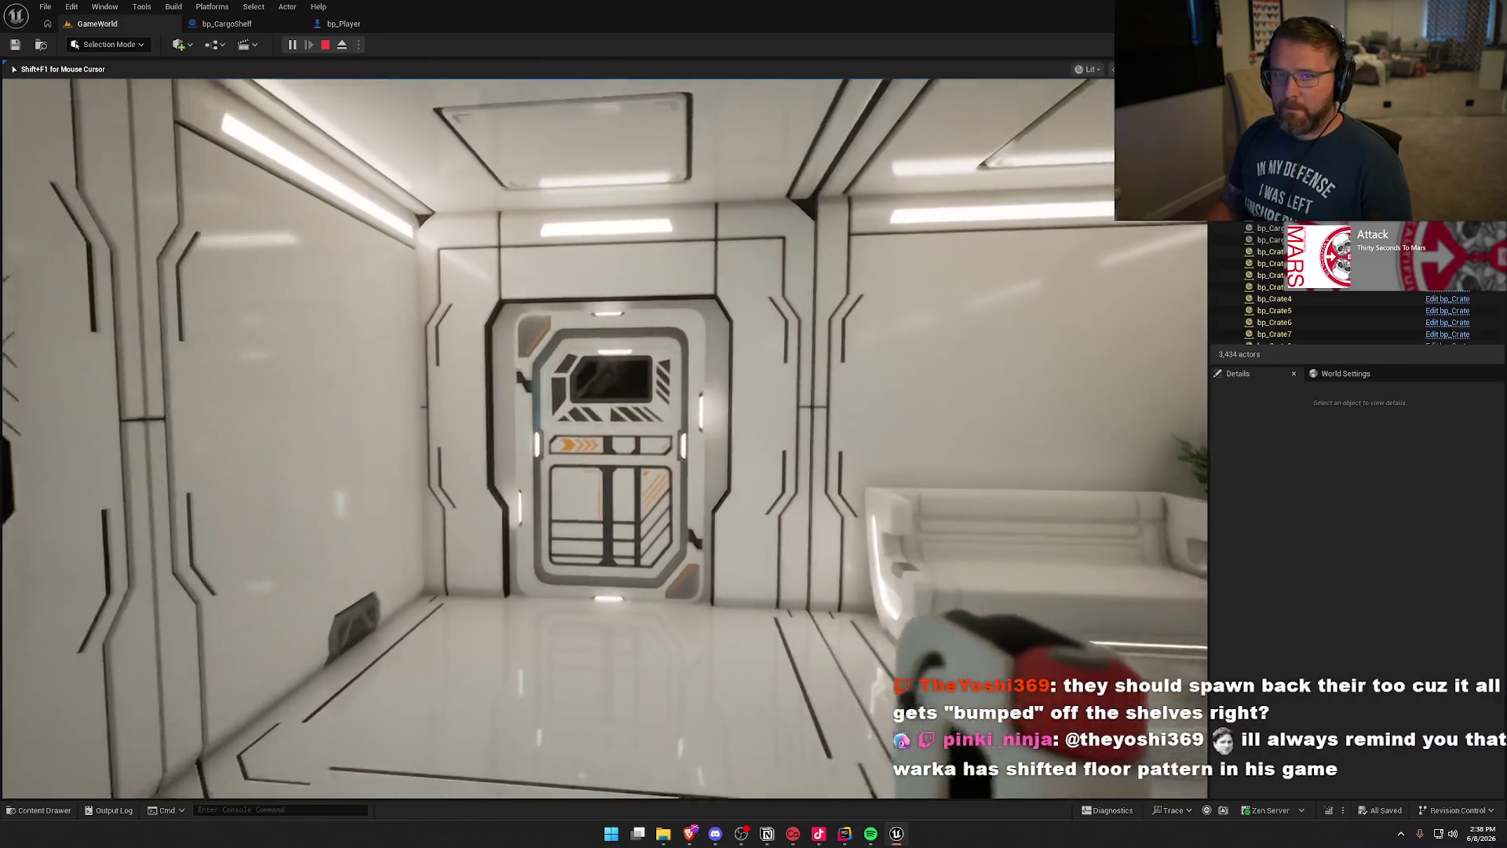
pyautogui.press('w')
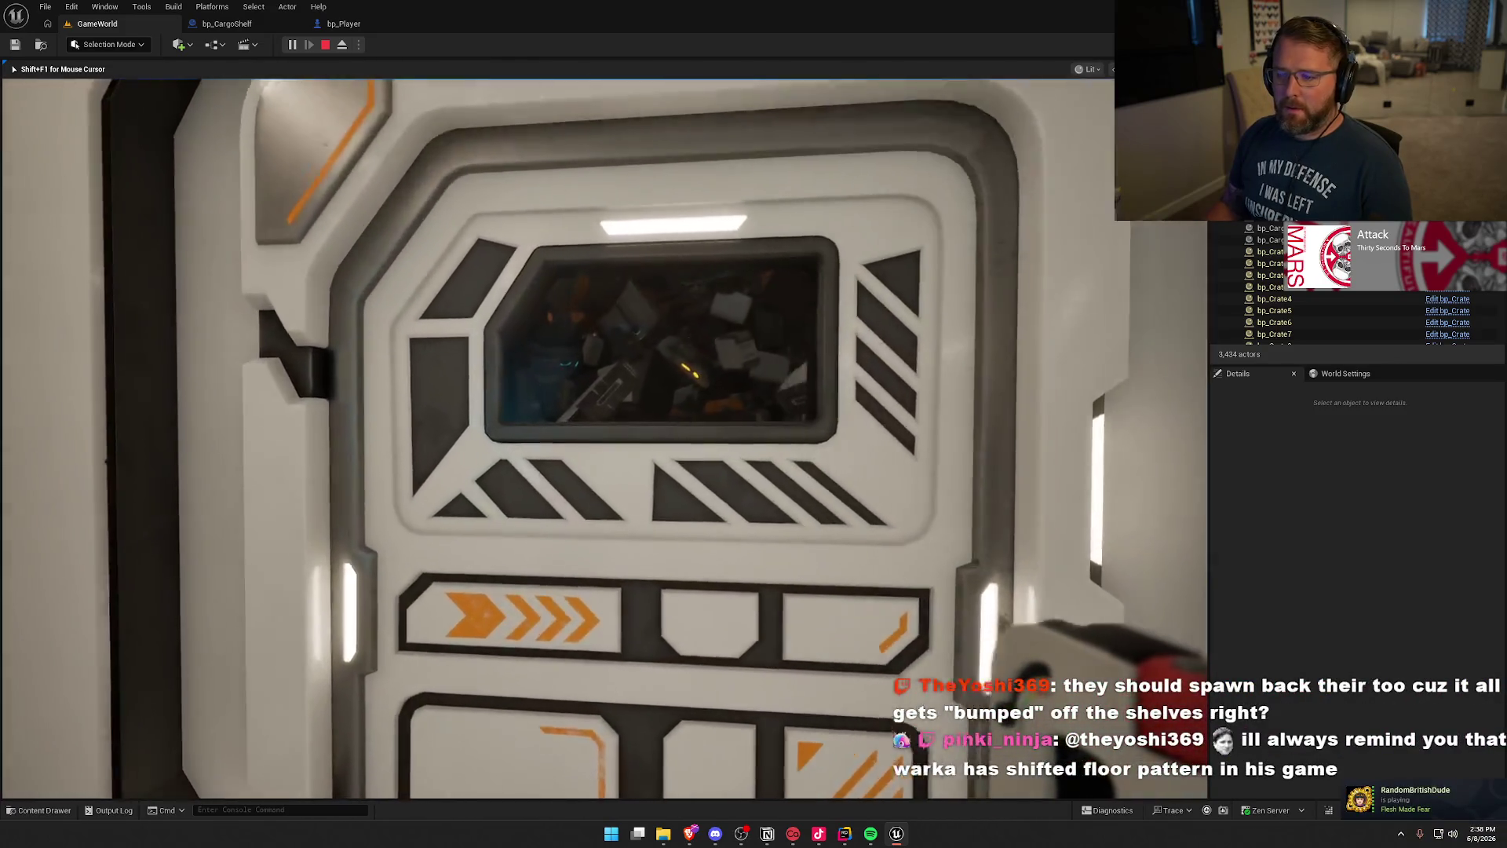
# Step: Enter the crate-filled hold, push into the crate pile, then stop the play session
pyautogui.press('w')
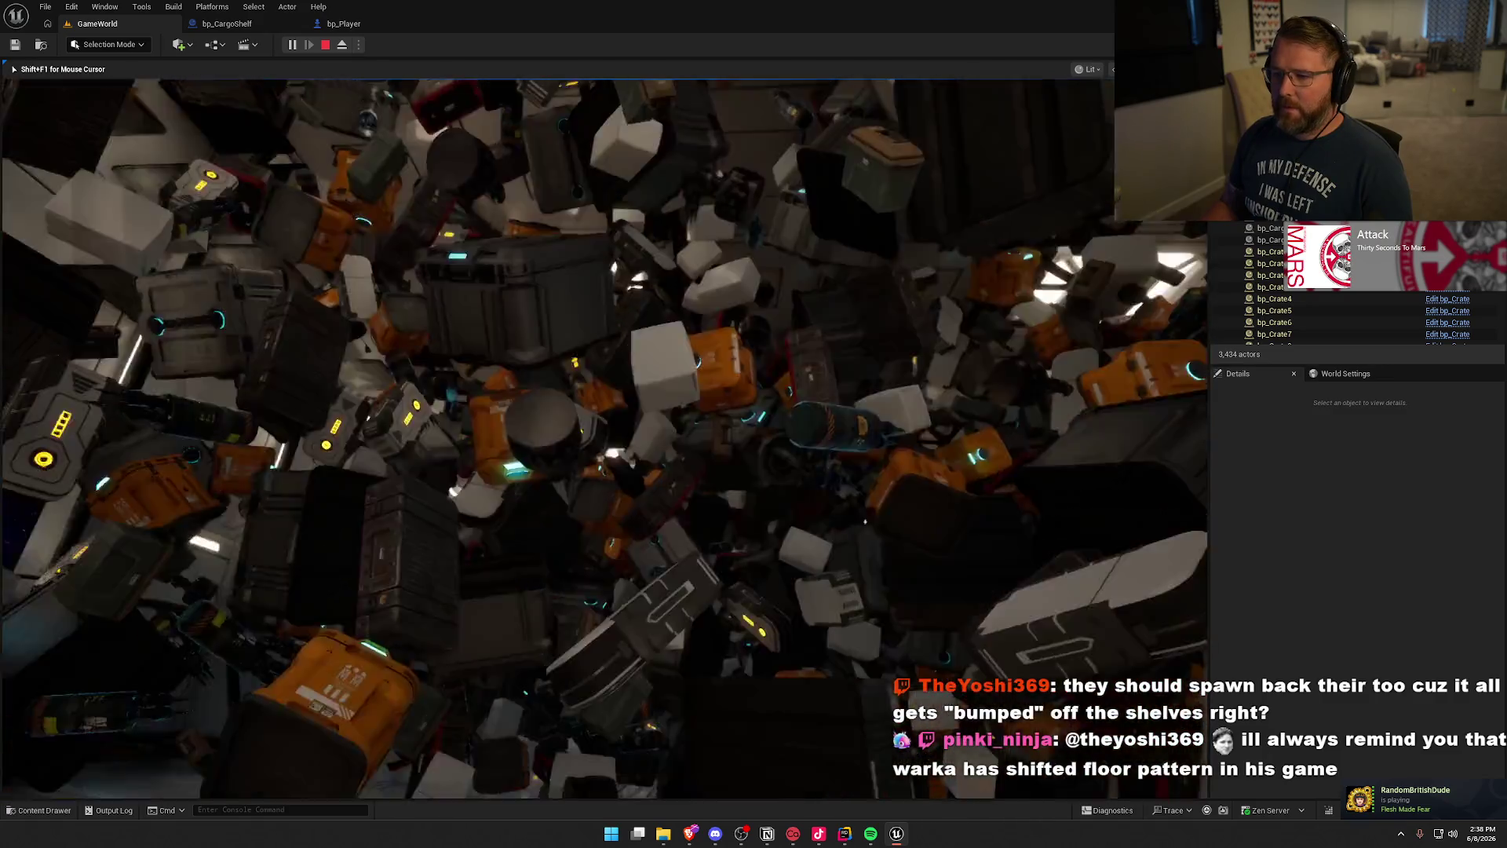
pyautogui.press('w')
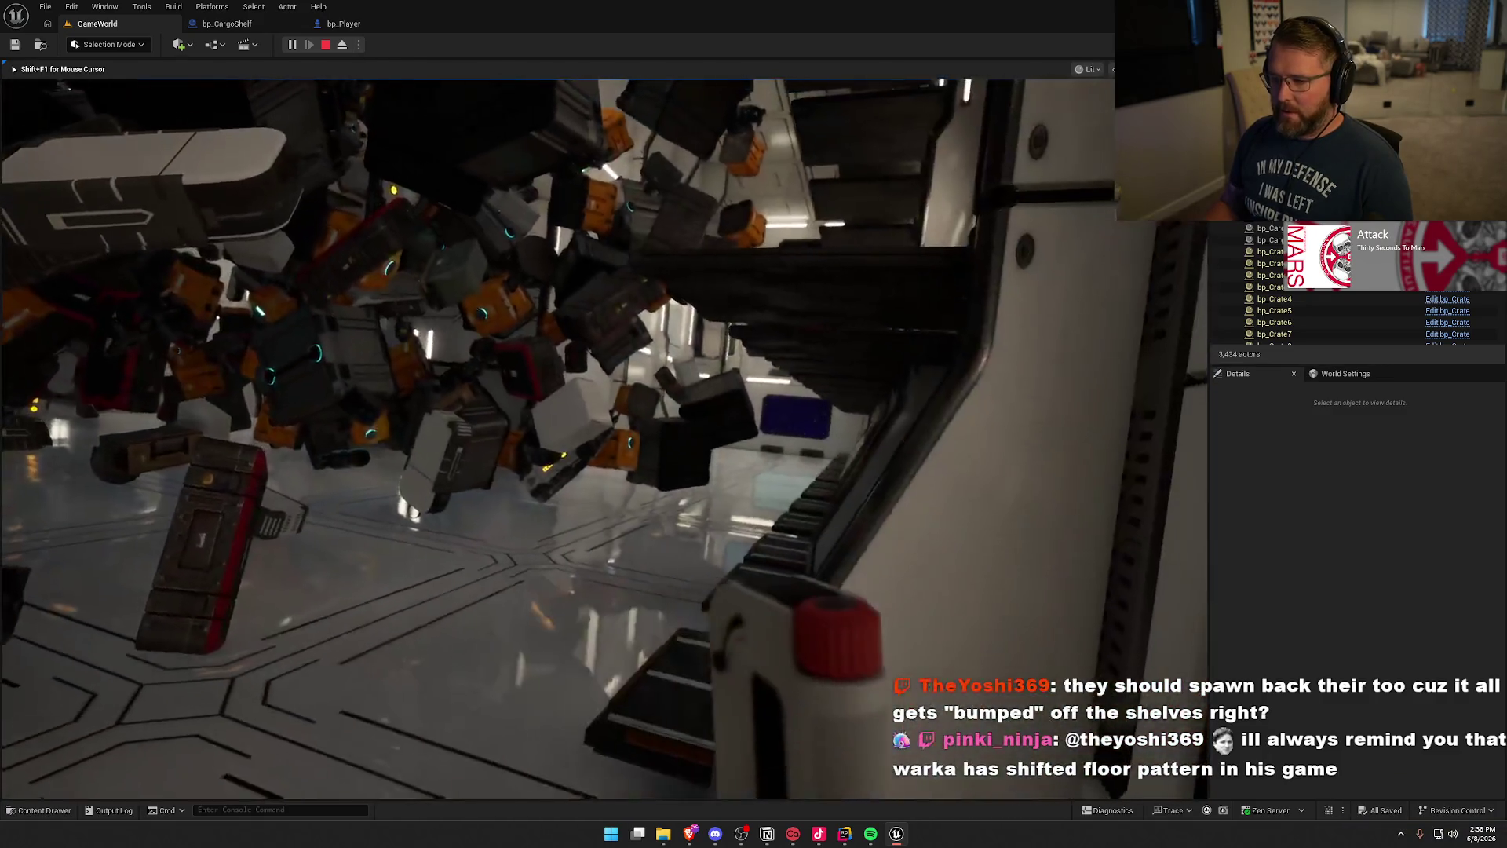
pyautogui.press('w')
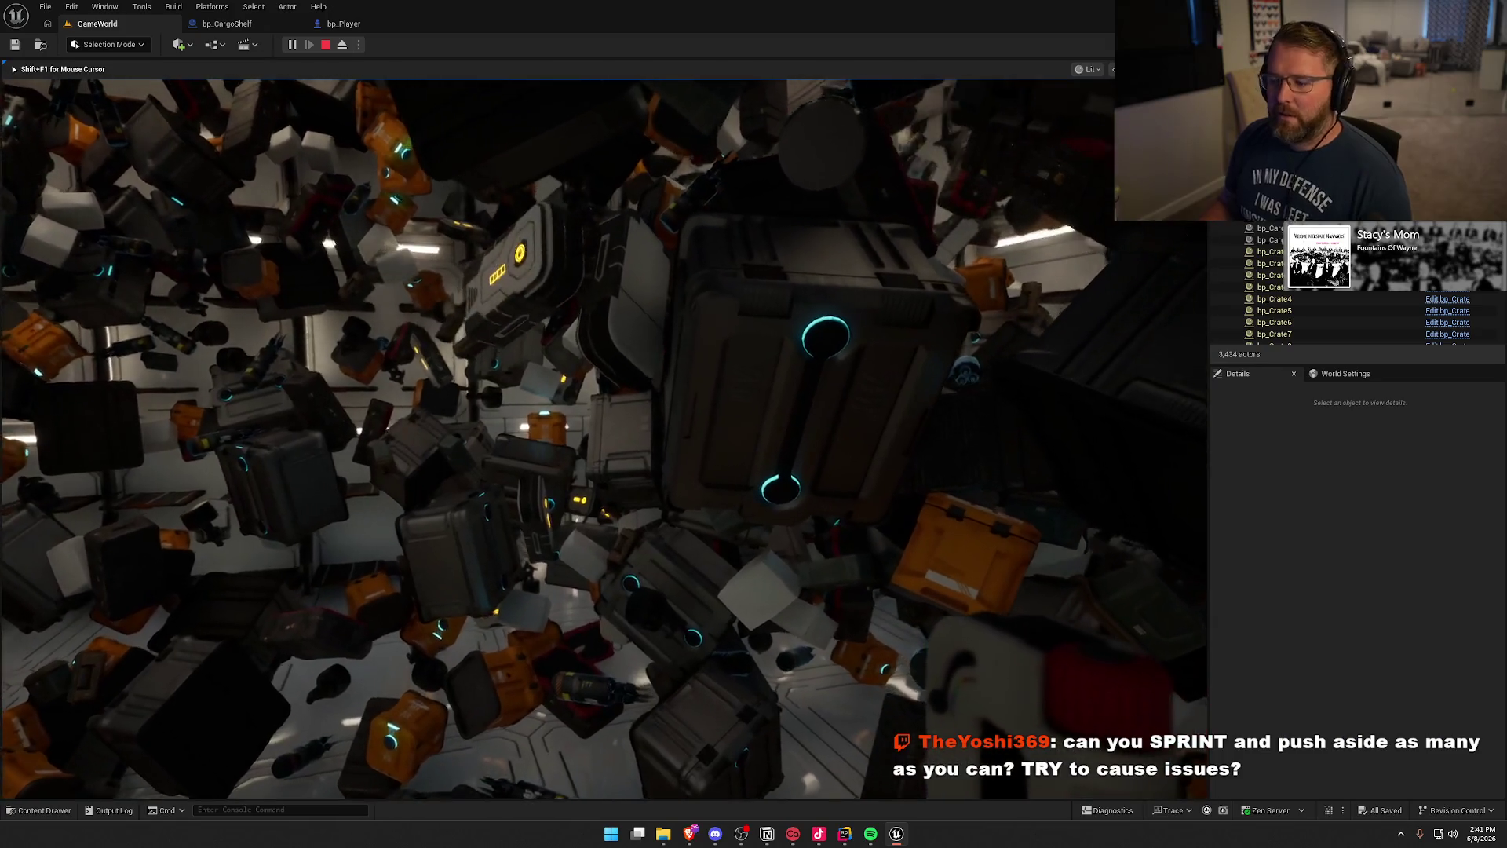
pyautogui.press('Escape')
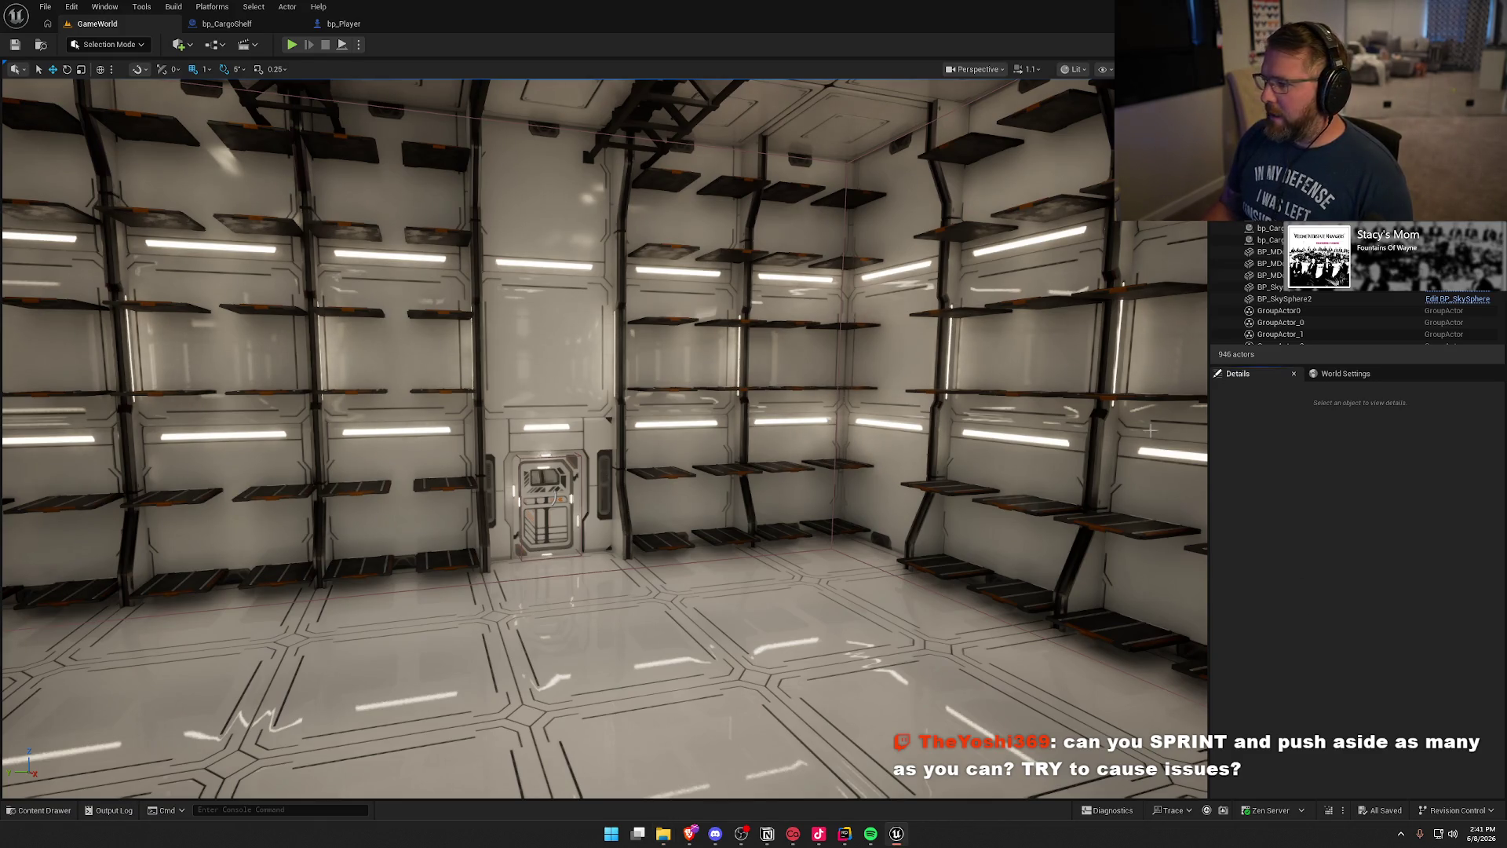
# Step: Select the bp_CargoSpawner and open its blueprint class defaults
pyautogui.click(843, 303)
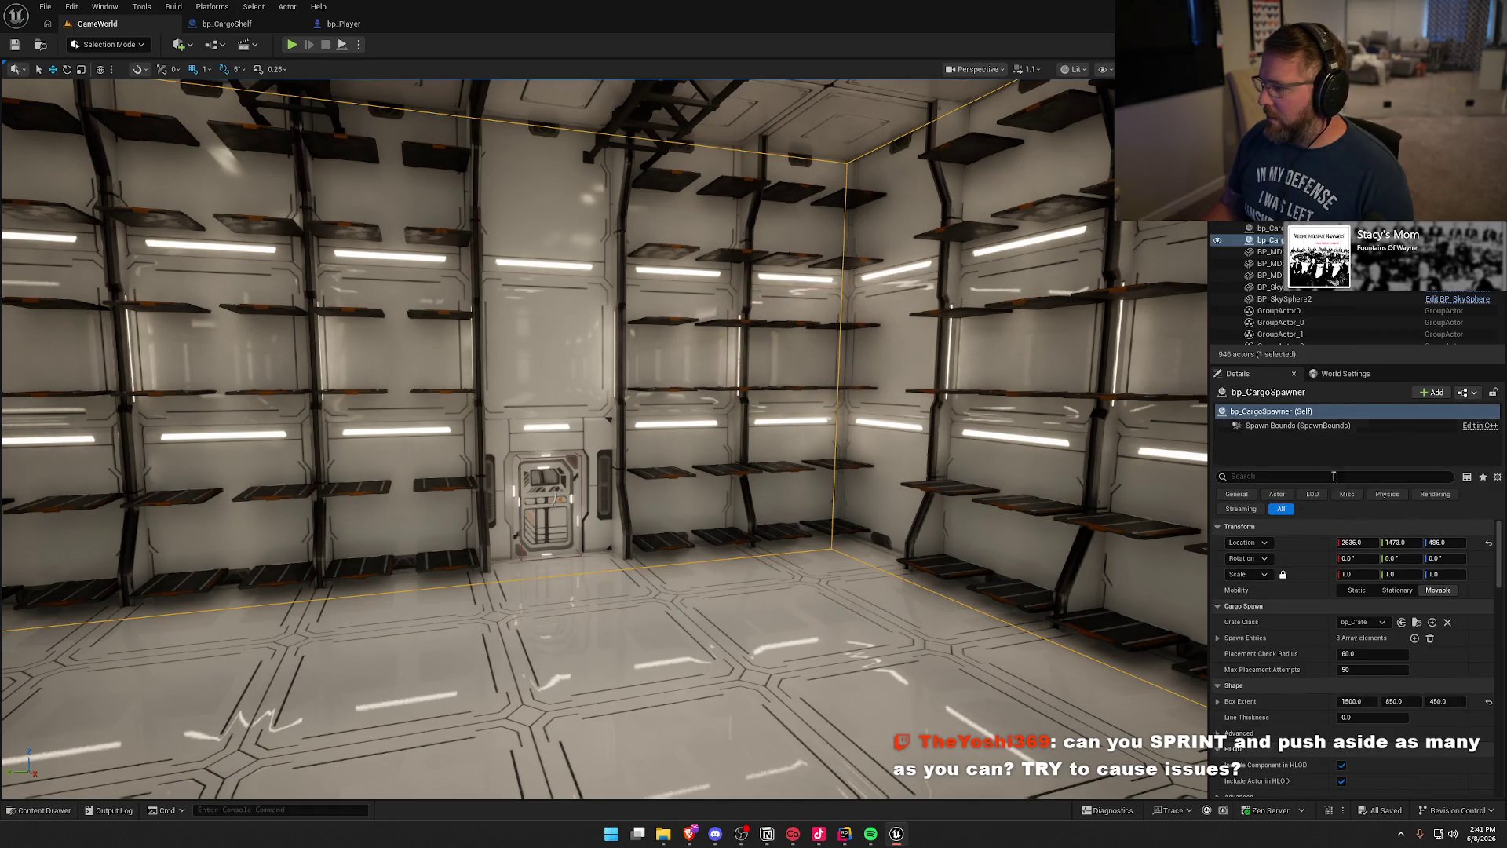
pyautogui.hotkey('ctrl', 'e')
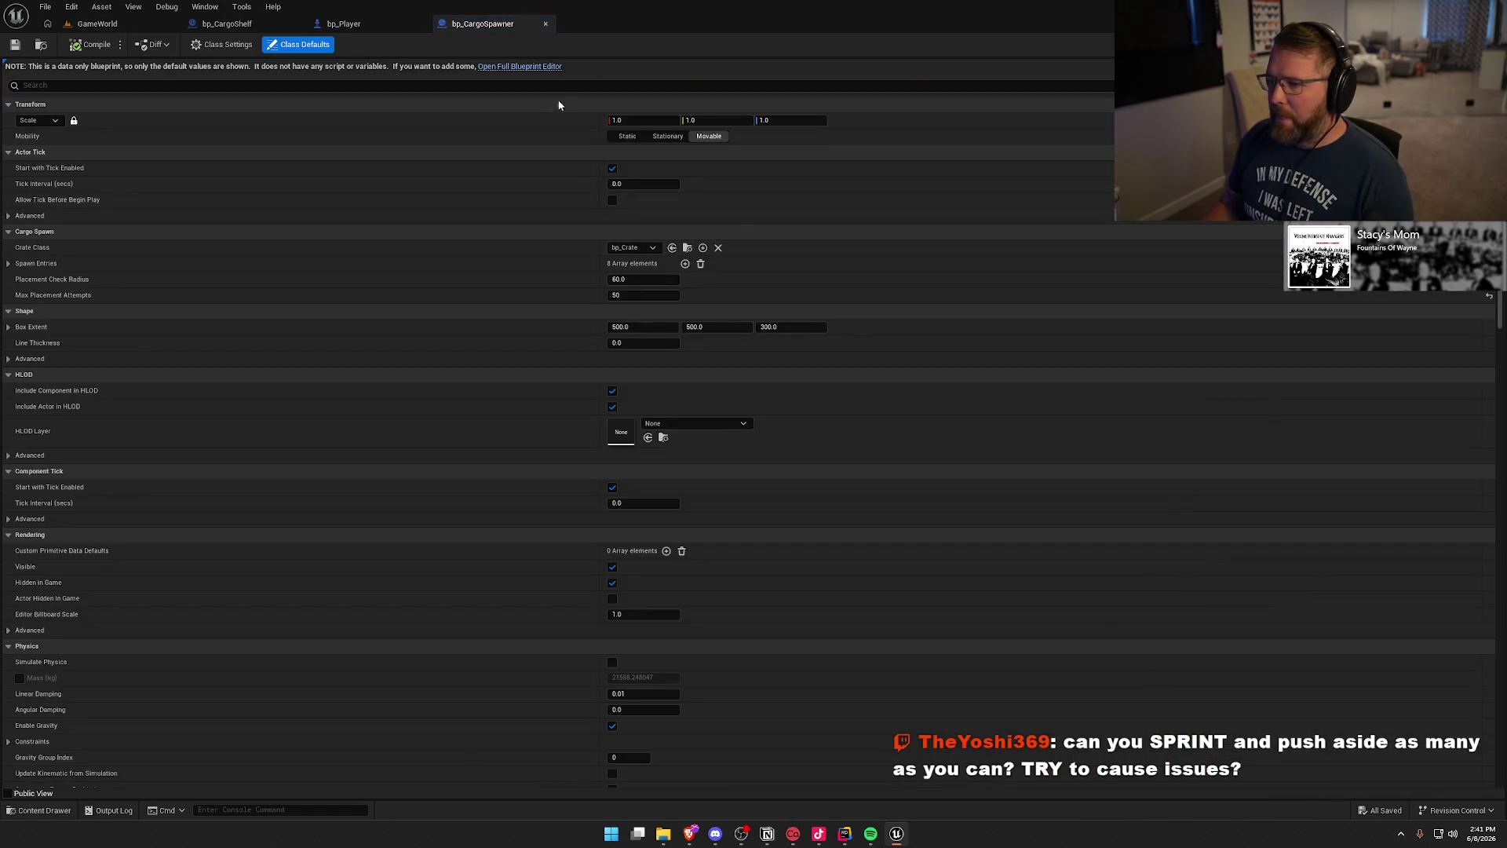
# Step: Open bp_CargoSpawner in the full Blueprint Editor and expand all spawn entries
pyautogui.click(514, 66)
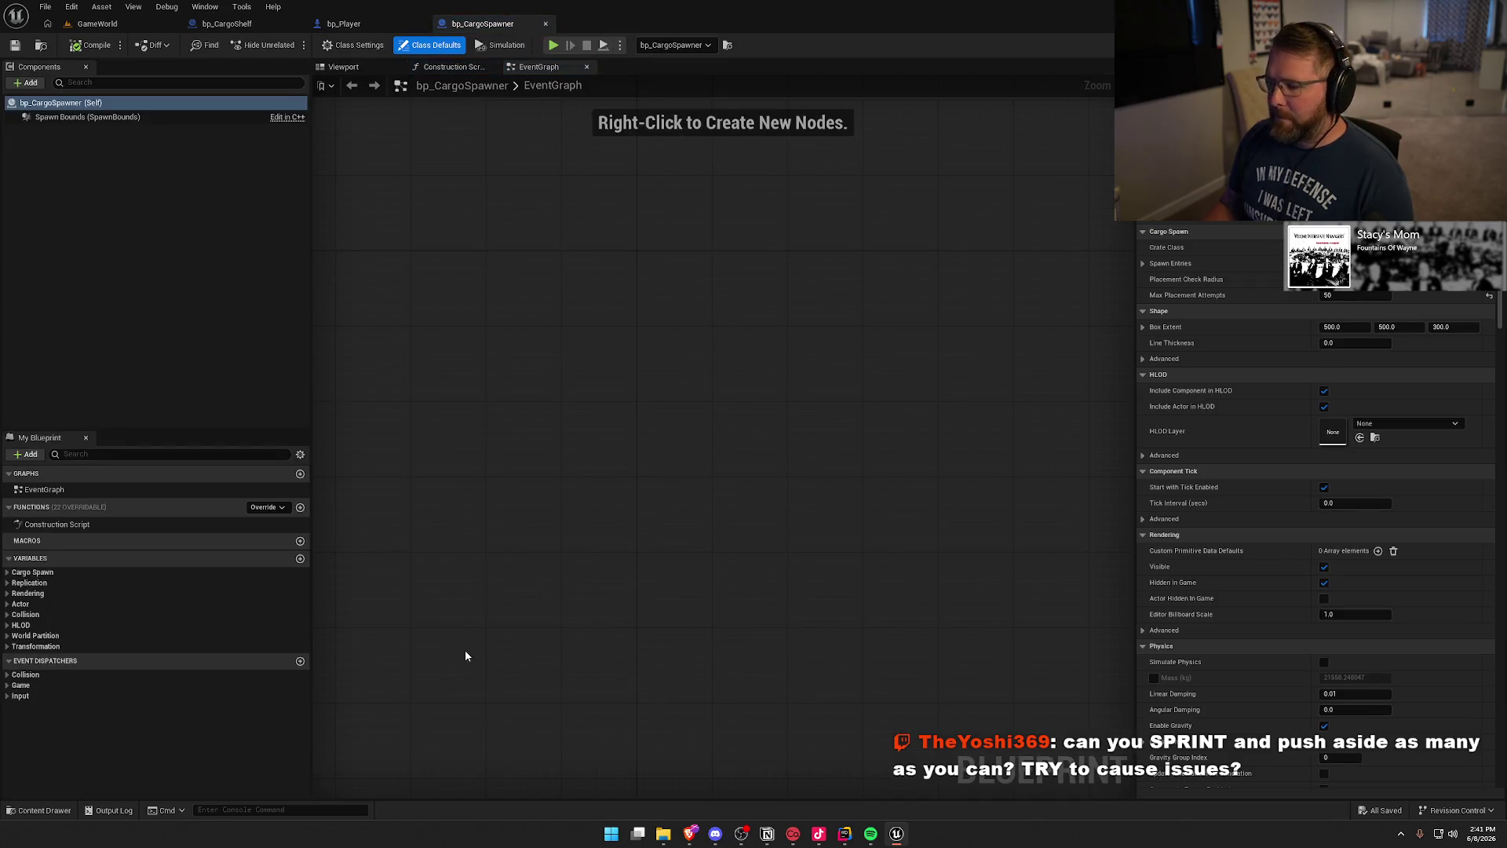
pyautogui.click(1146, 263)
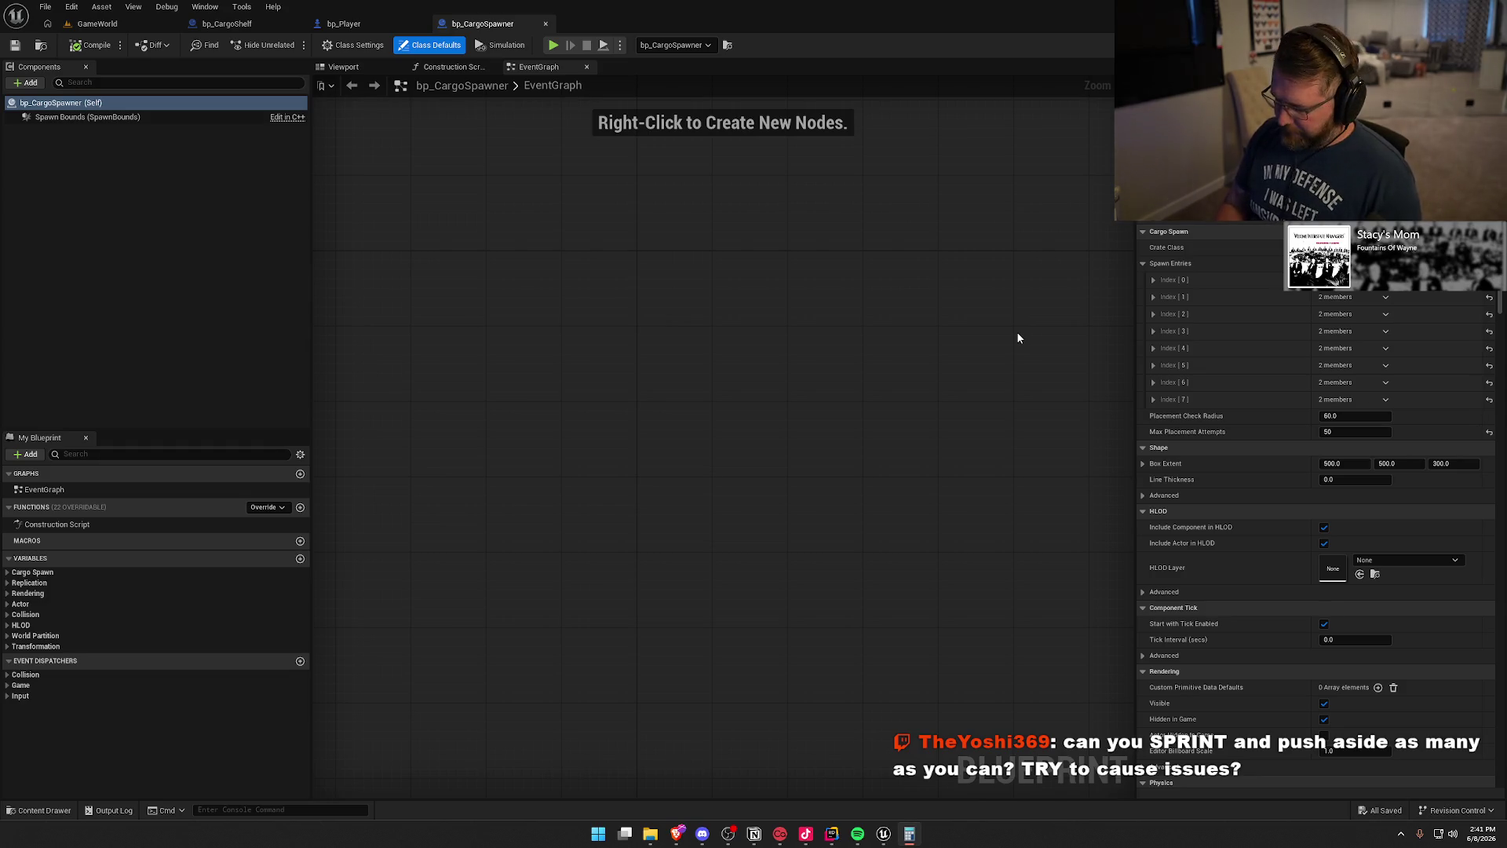
pyautogui.click(1153, 280)
pyautogui.rightClick(1170, 266)
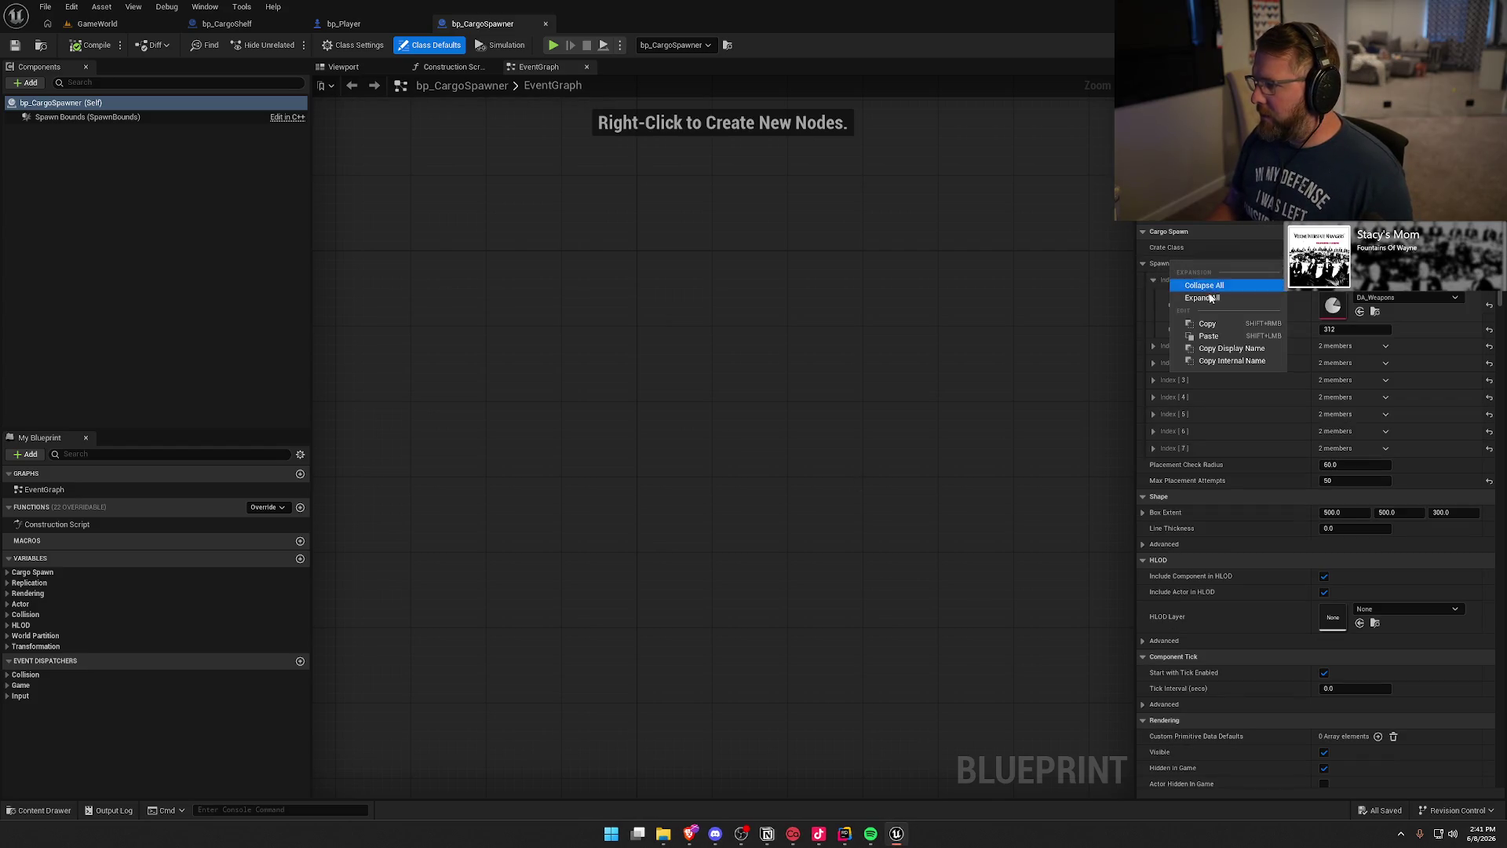
pyautogui.click(1222, 302)
# Step: Set Count to 250 for the DA_Weapons, DA_LuggageSmall and DA_DonutGuy spawn entries
pyautogui.click(1347, 328)
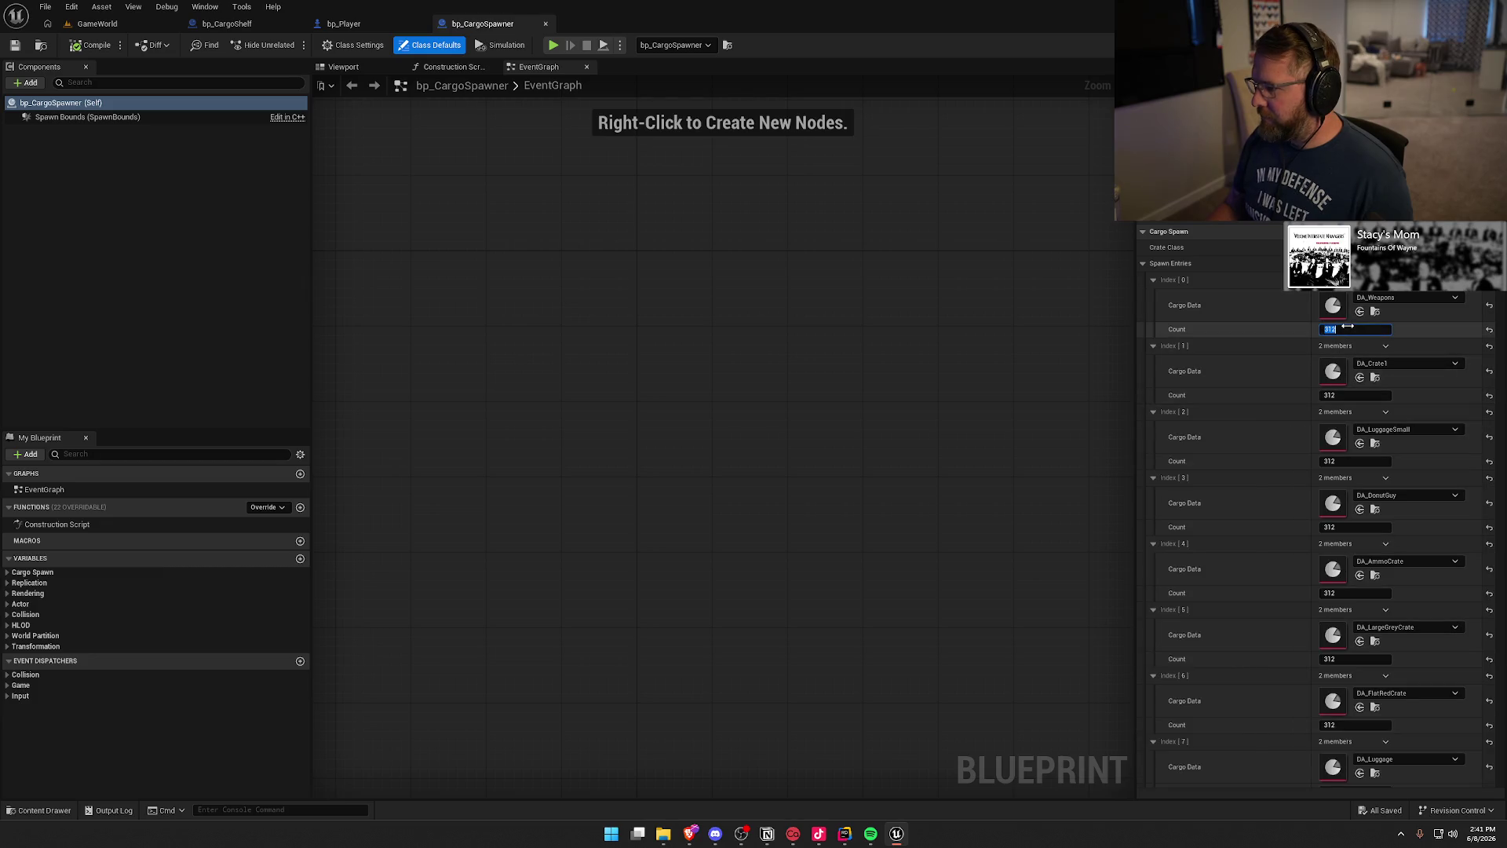
pyautogui.write('250')
pyautogui.press('Return')
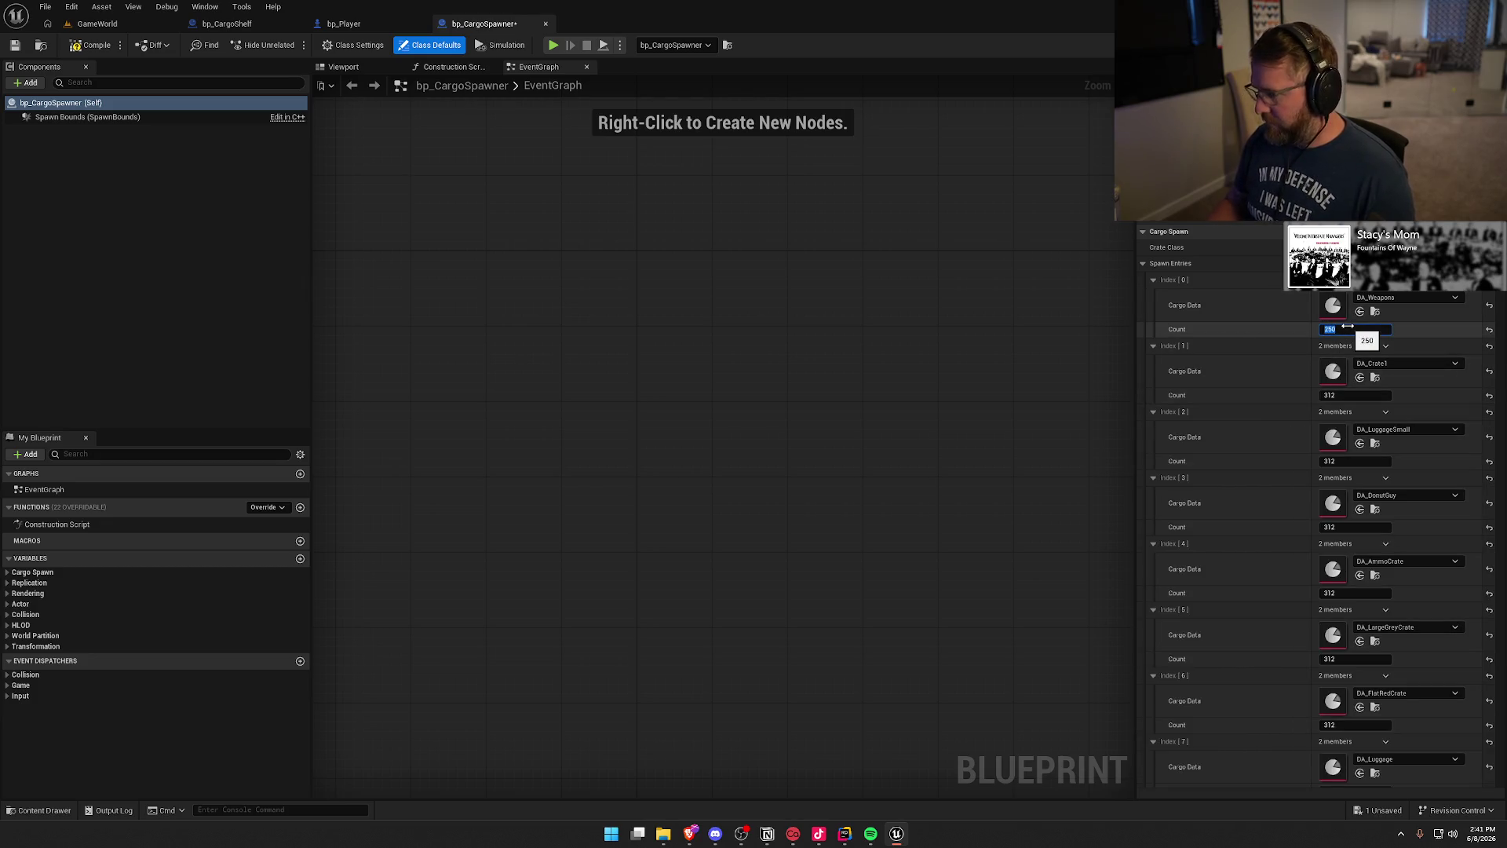
pyautogui.scroll(-3, 1360, 384)
pyautogui.click(1350, 349)
pyautogui.write('250')
pyautogui.click(1350, 415)
pyautogui.write('250')
# Step: Set Count to 250 for DA_AmmoCrate, DA_LargeGreyCrate, DA_FlatRedCrate and DA_Luggage, then save the blueprint
pyautogui.click(1343, 480)
pyautogui.write('250')
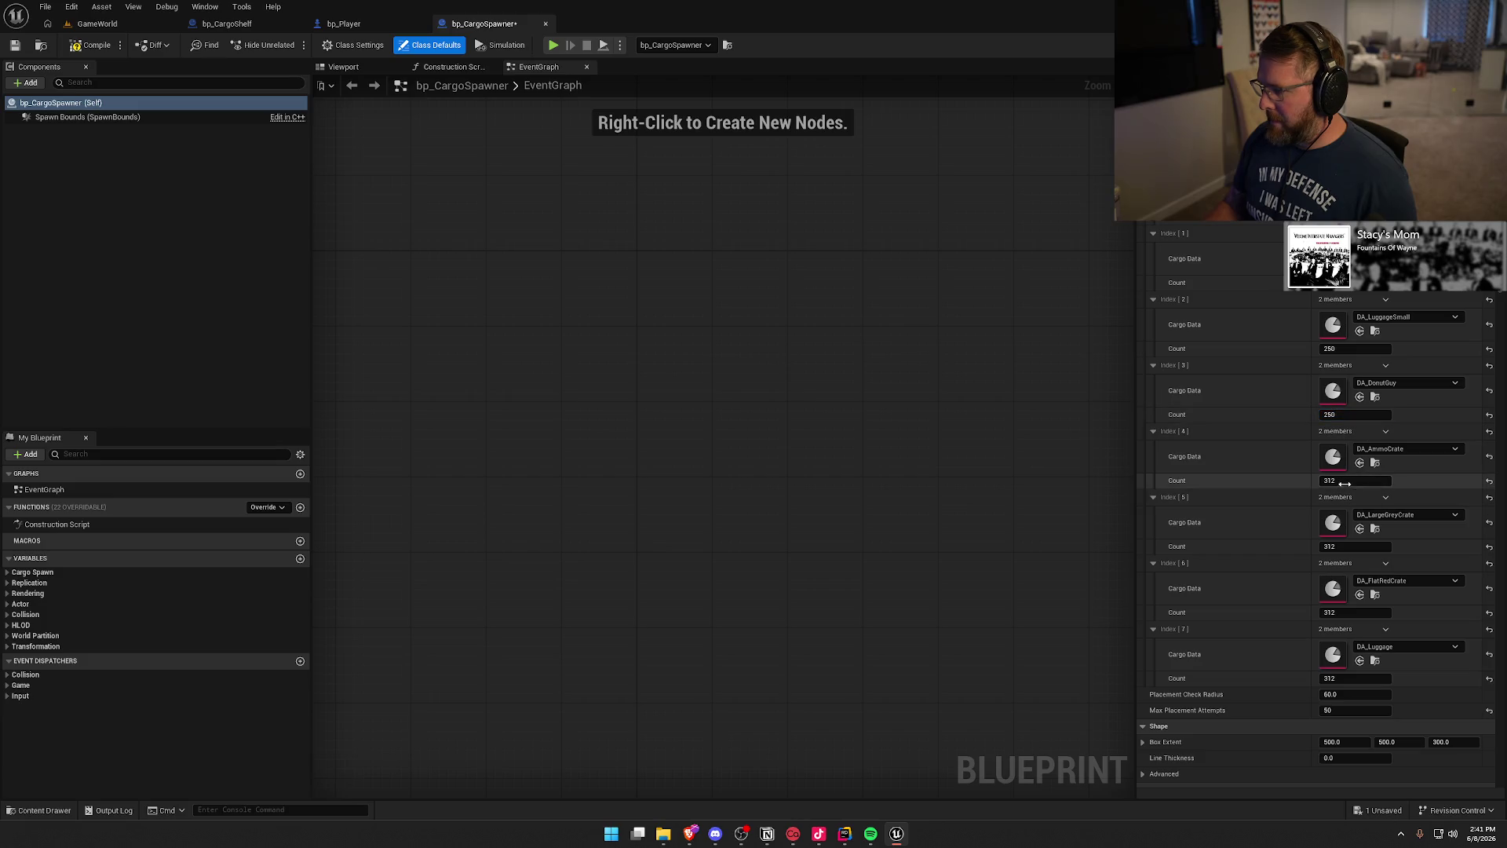
pyautogui.click(1342, 546)
pyautogui.write('250')
pyautogui.click(1340, 613)
pyautogui.write('250')
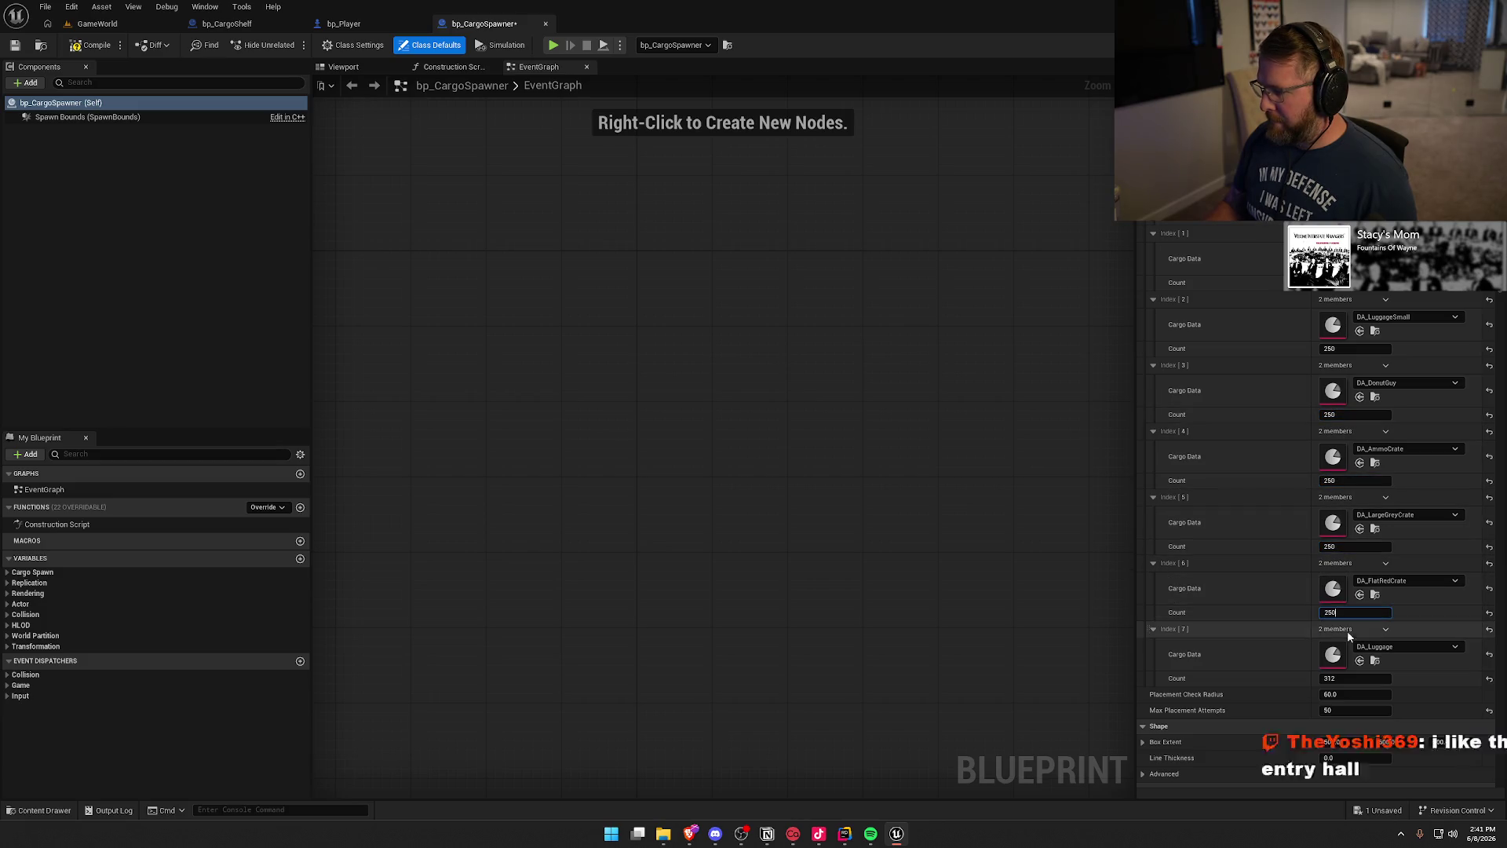
pyautogui.click(1341, 678)
pyautogui.write('250')
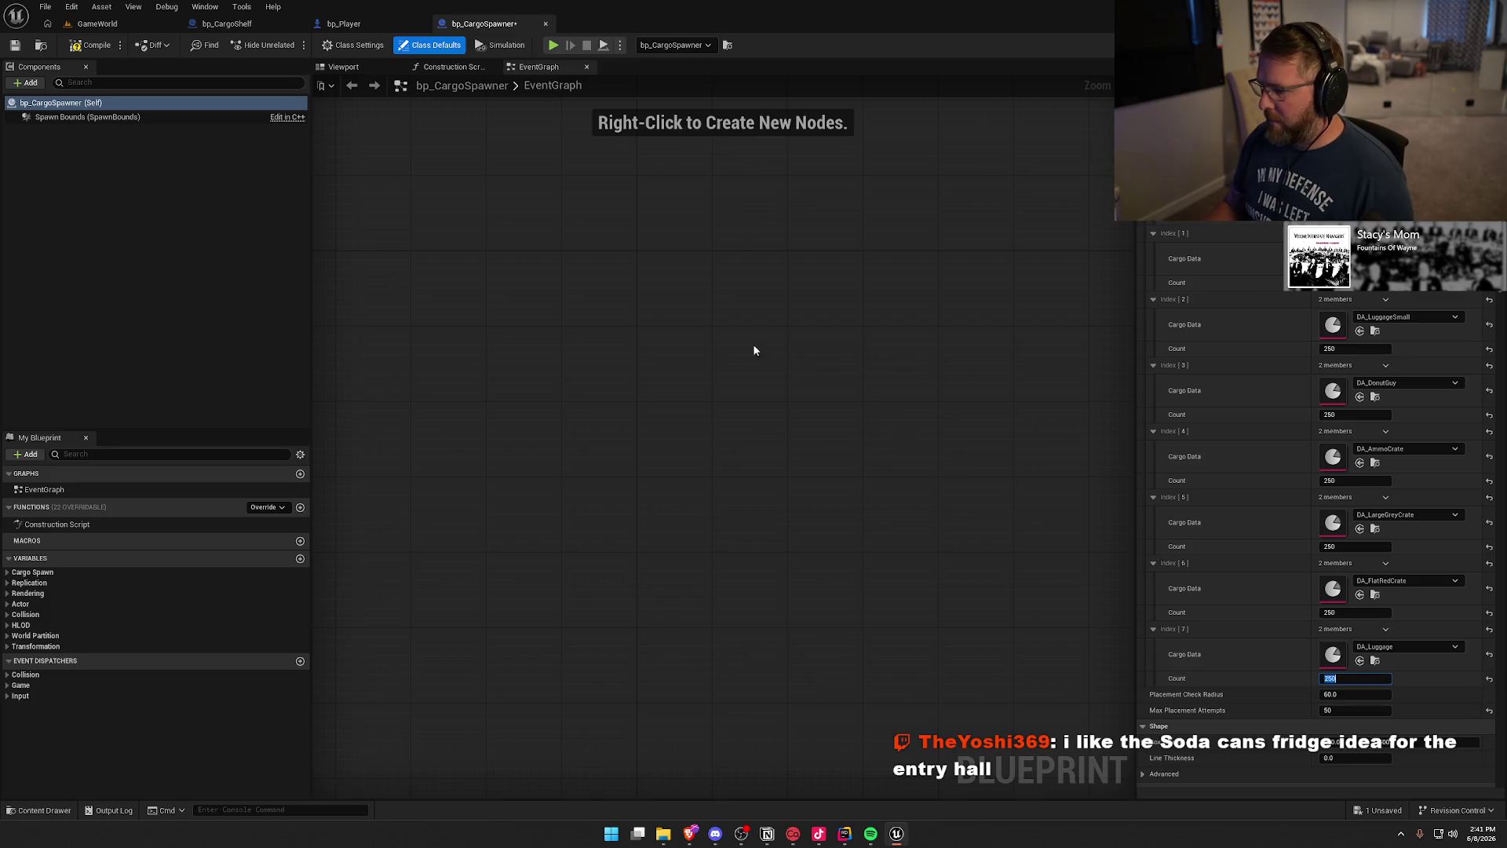
pyautogui.hotkey('ctrl', 's')
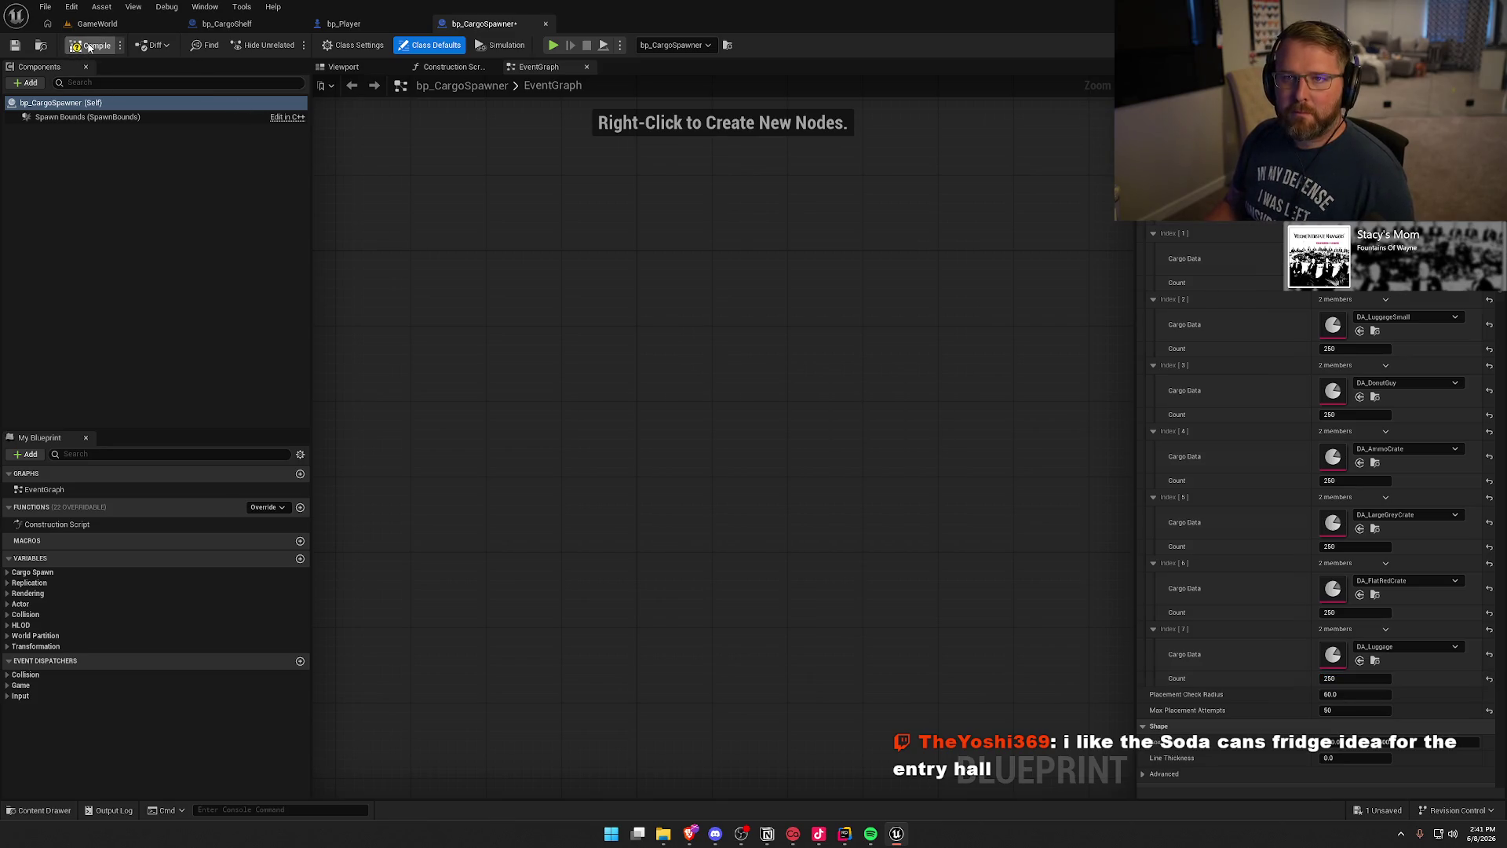
# Step: Return to GameWorld, start Play-in-Editor with Alt+P, and walk down the corridor
pyautogui.click(108, 28)
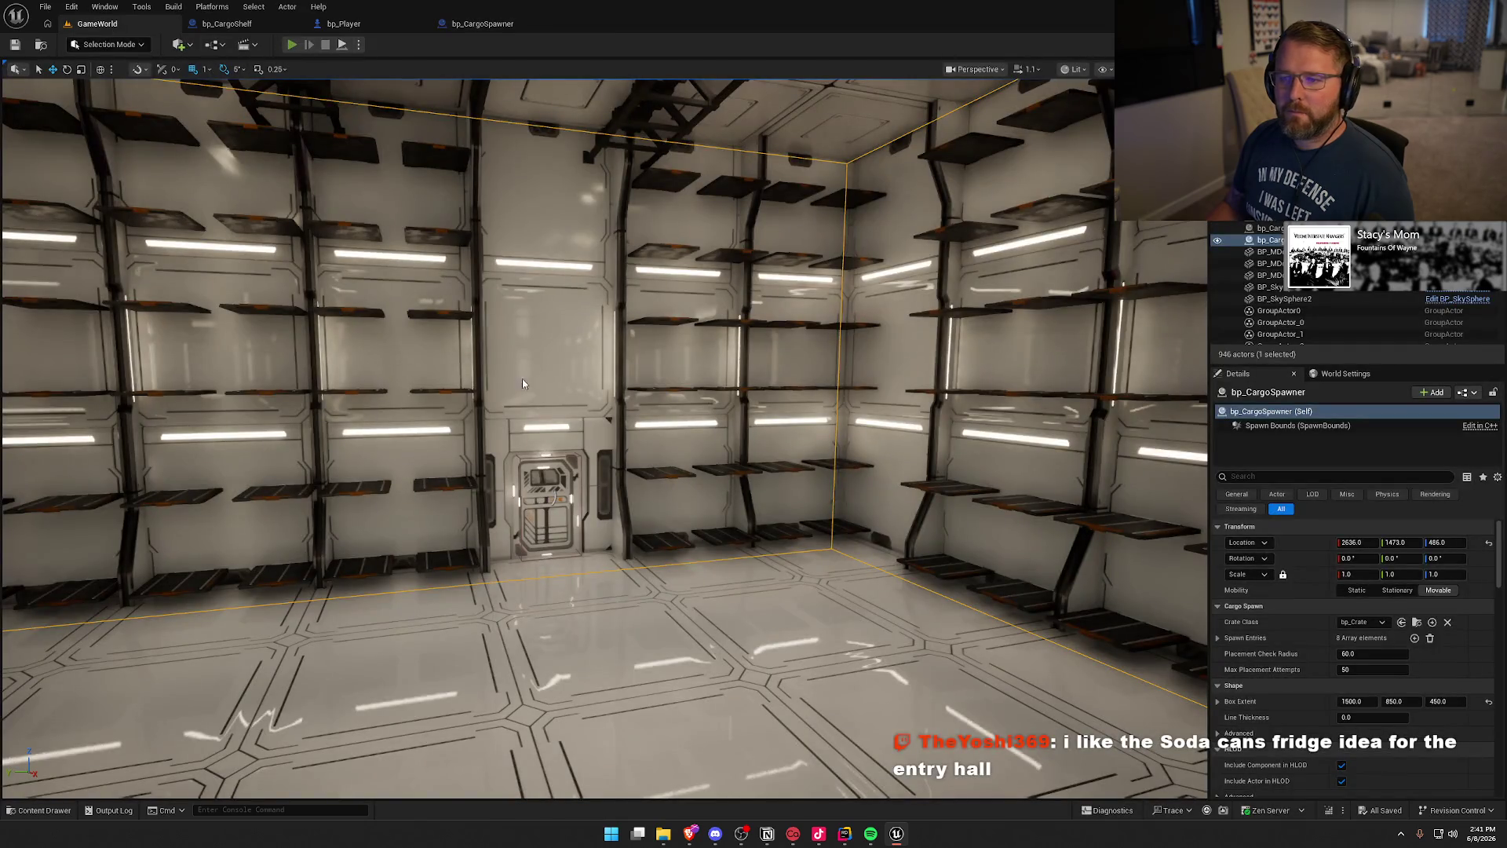
pyautogui.hotkey('alt', 'p')
pyautogui.press('w')
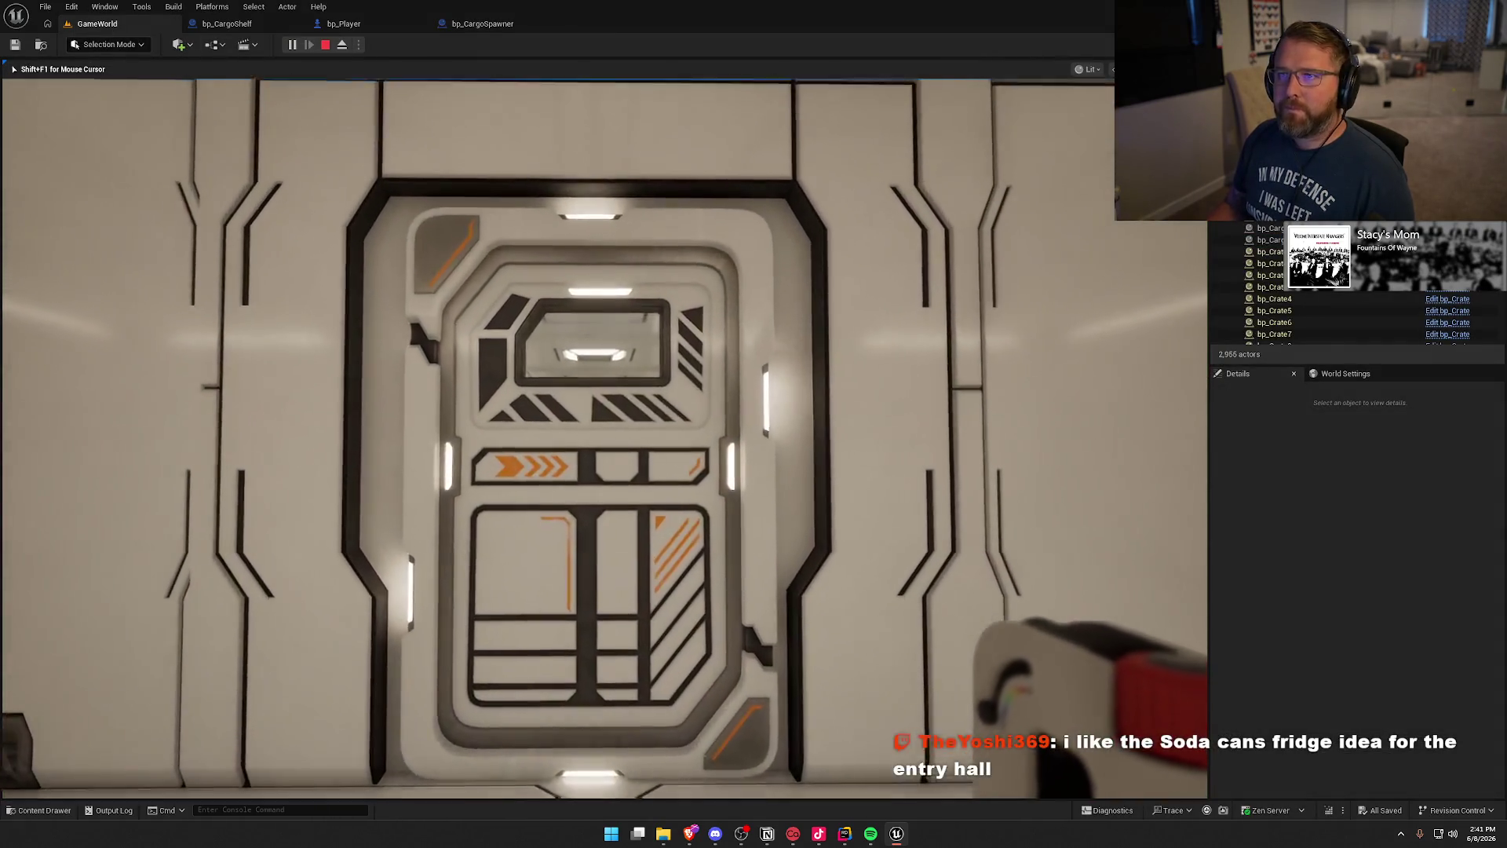
pyautogui.press('w')
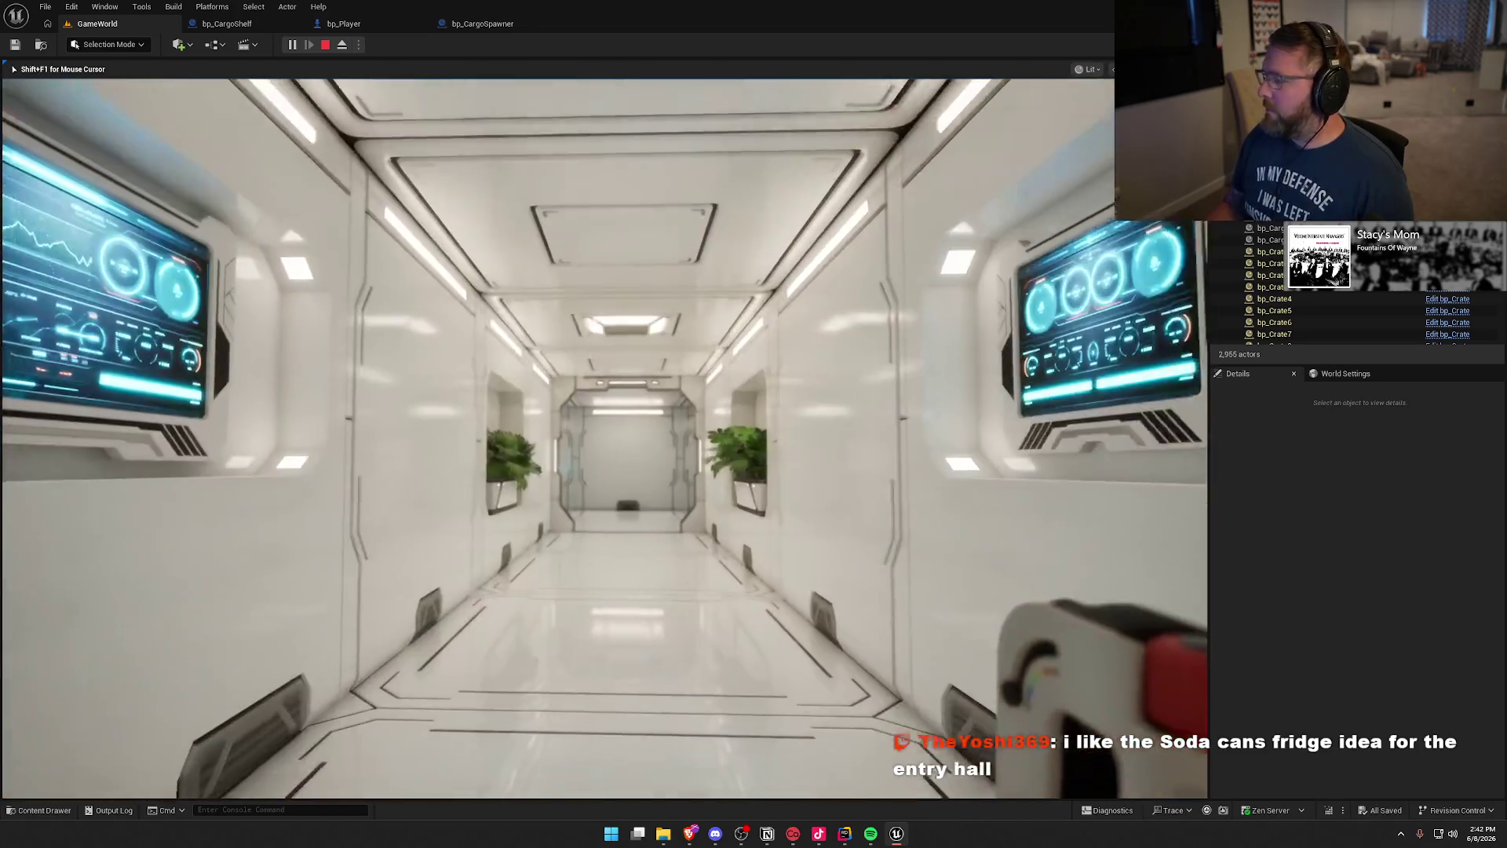
pyautogui.press('w')
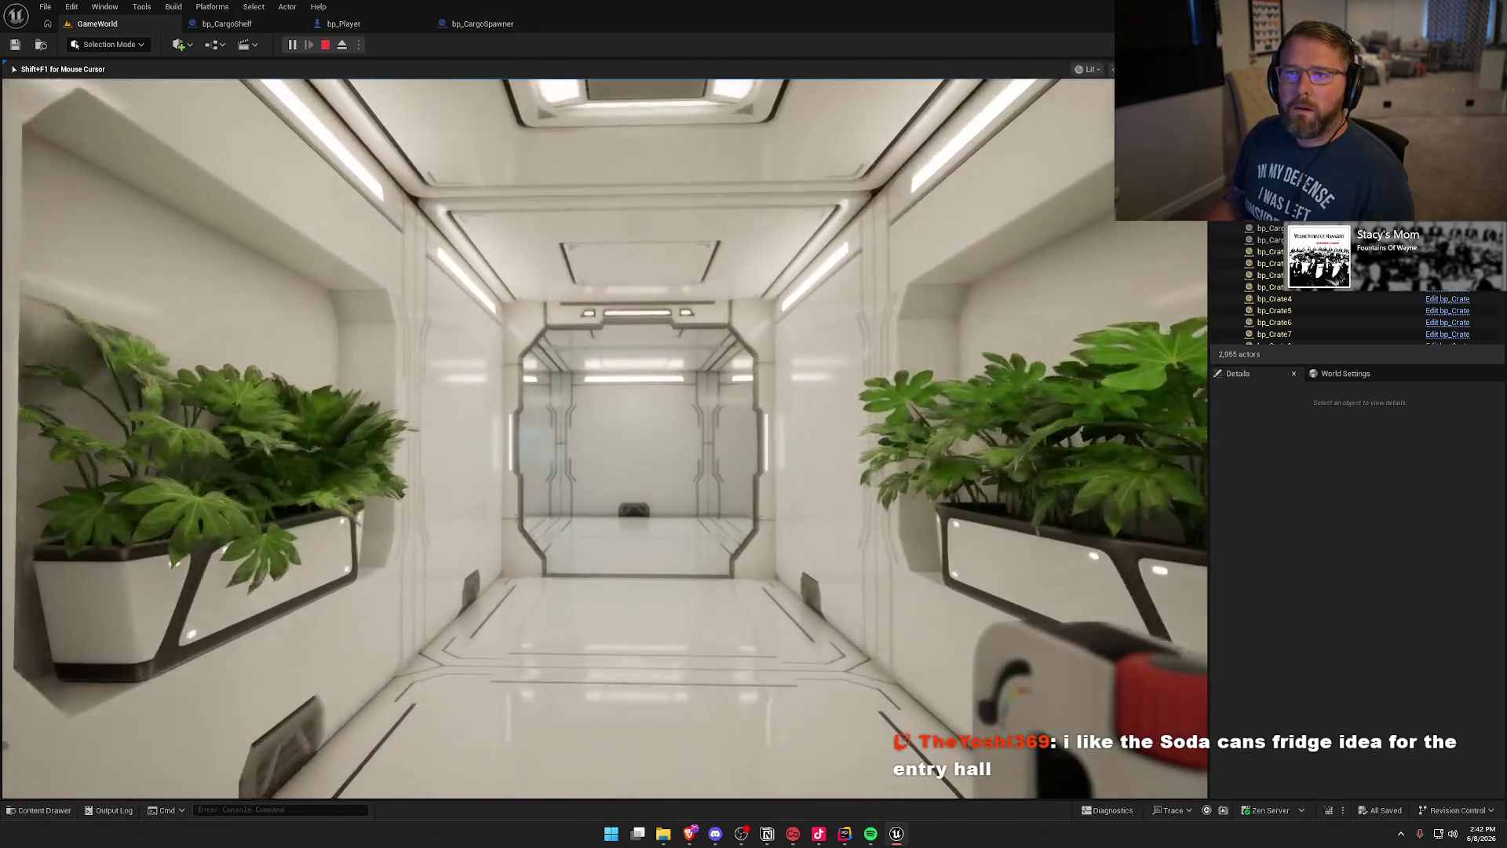
# Step: Walk through the sofa room and open the door to the crate-filled room
pyautogui.press('w')
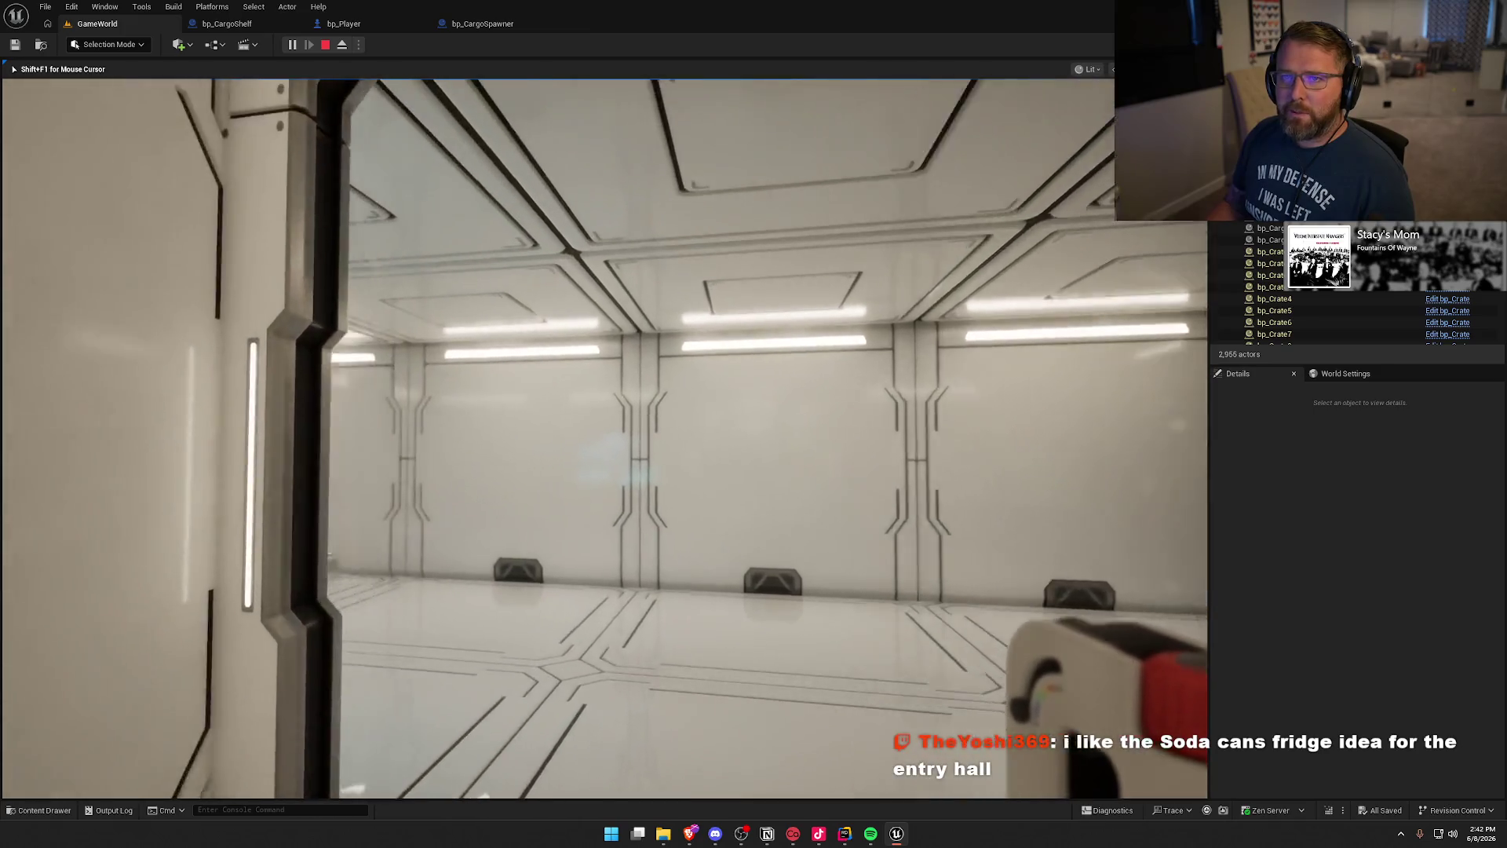
pyautogui.press('w')
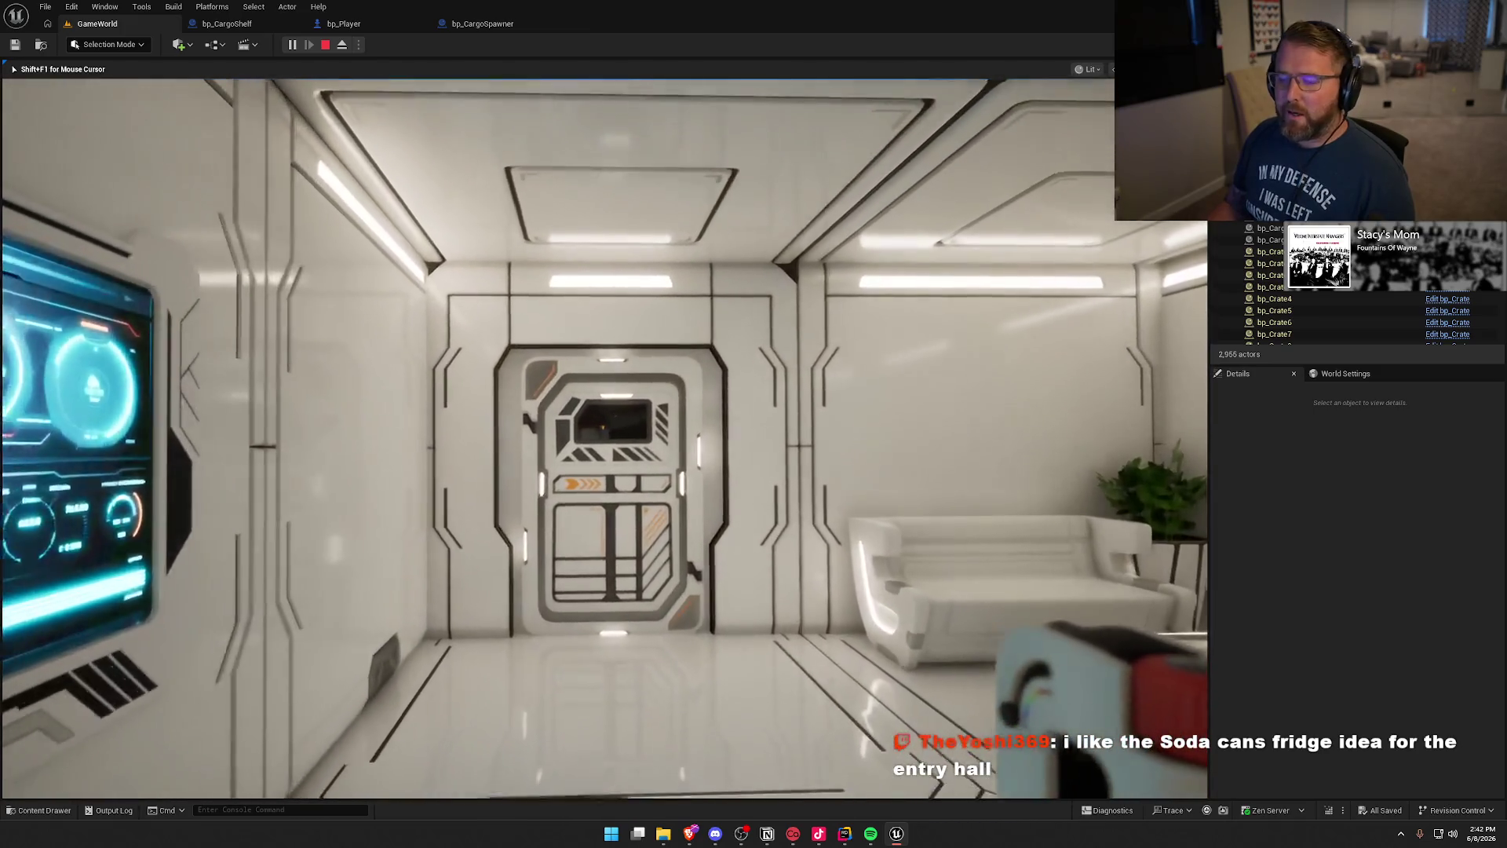
pyautogui.press('w')
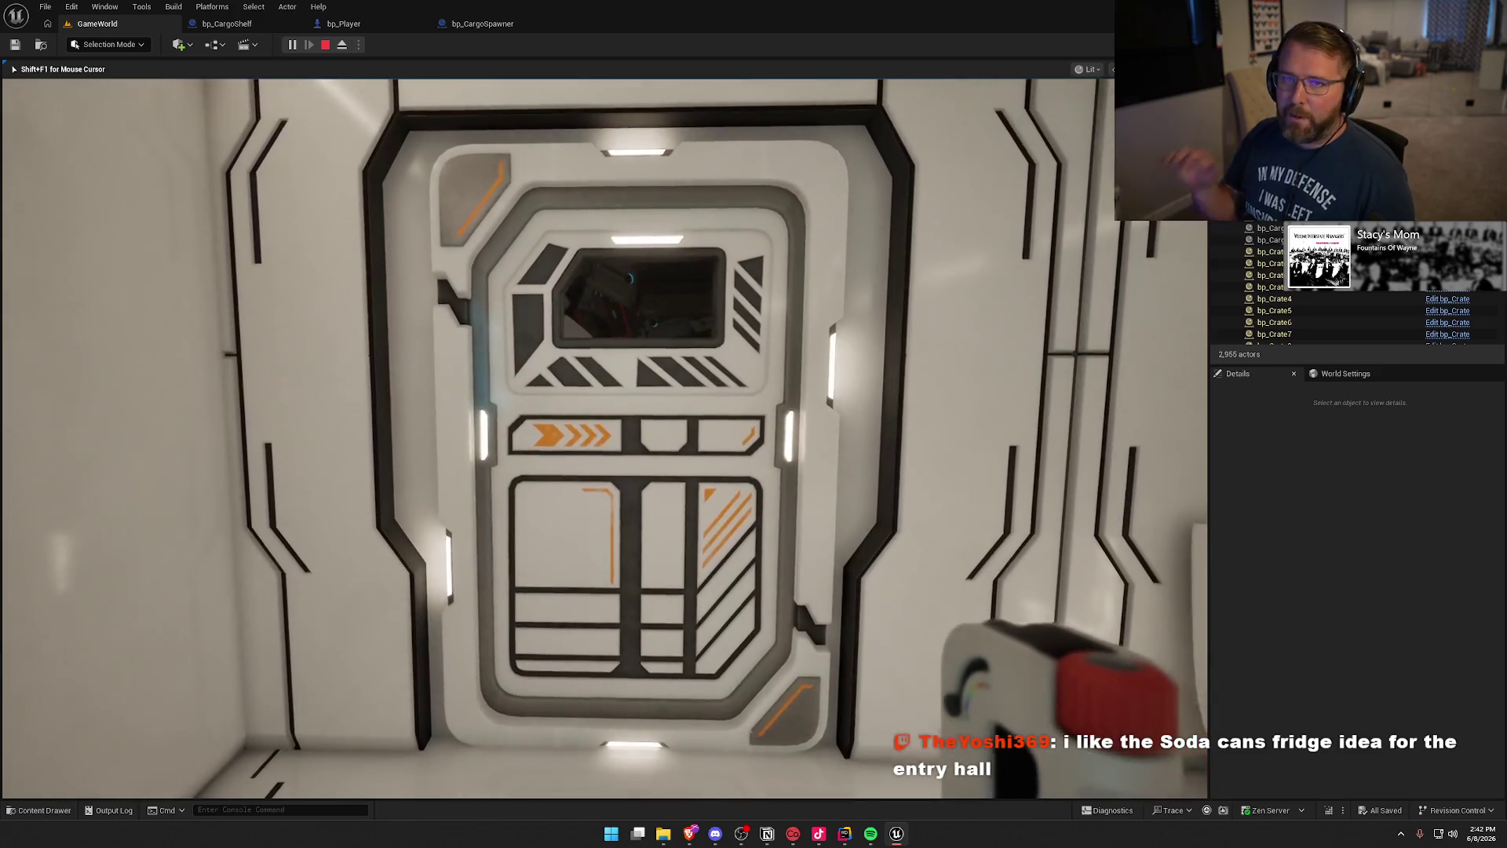
pyautogui.press('w')
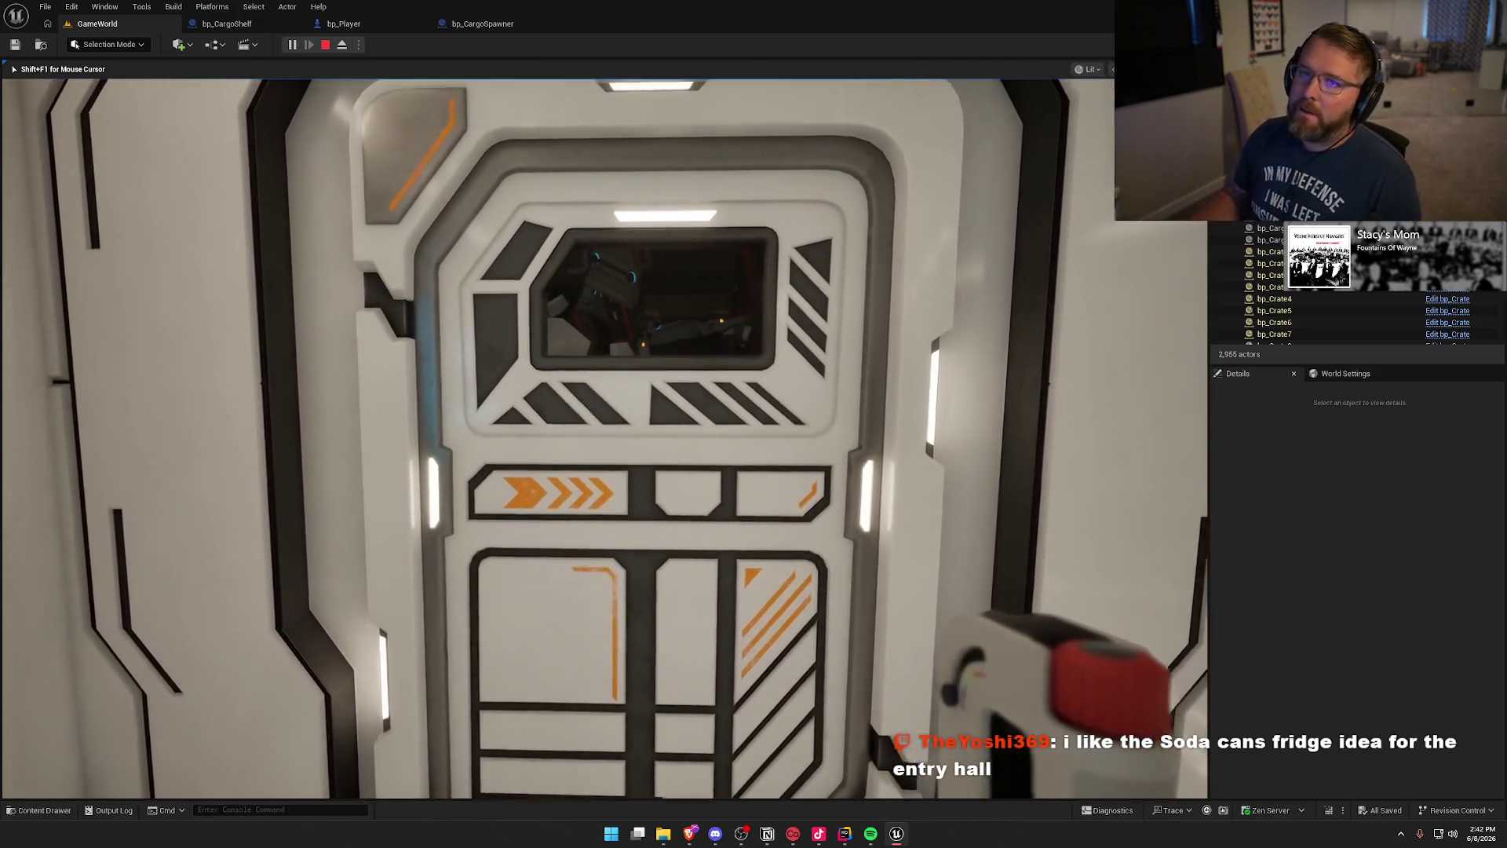
pyautogui.press('w')
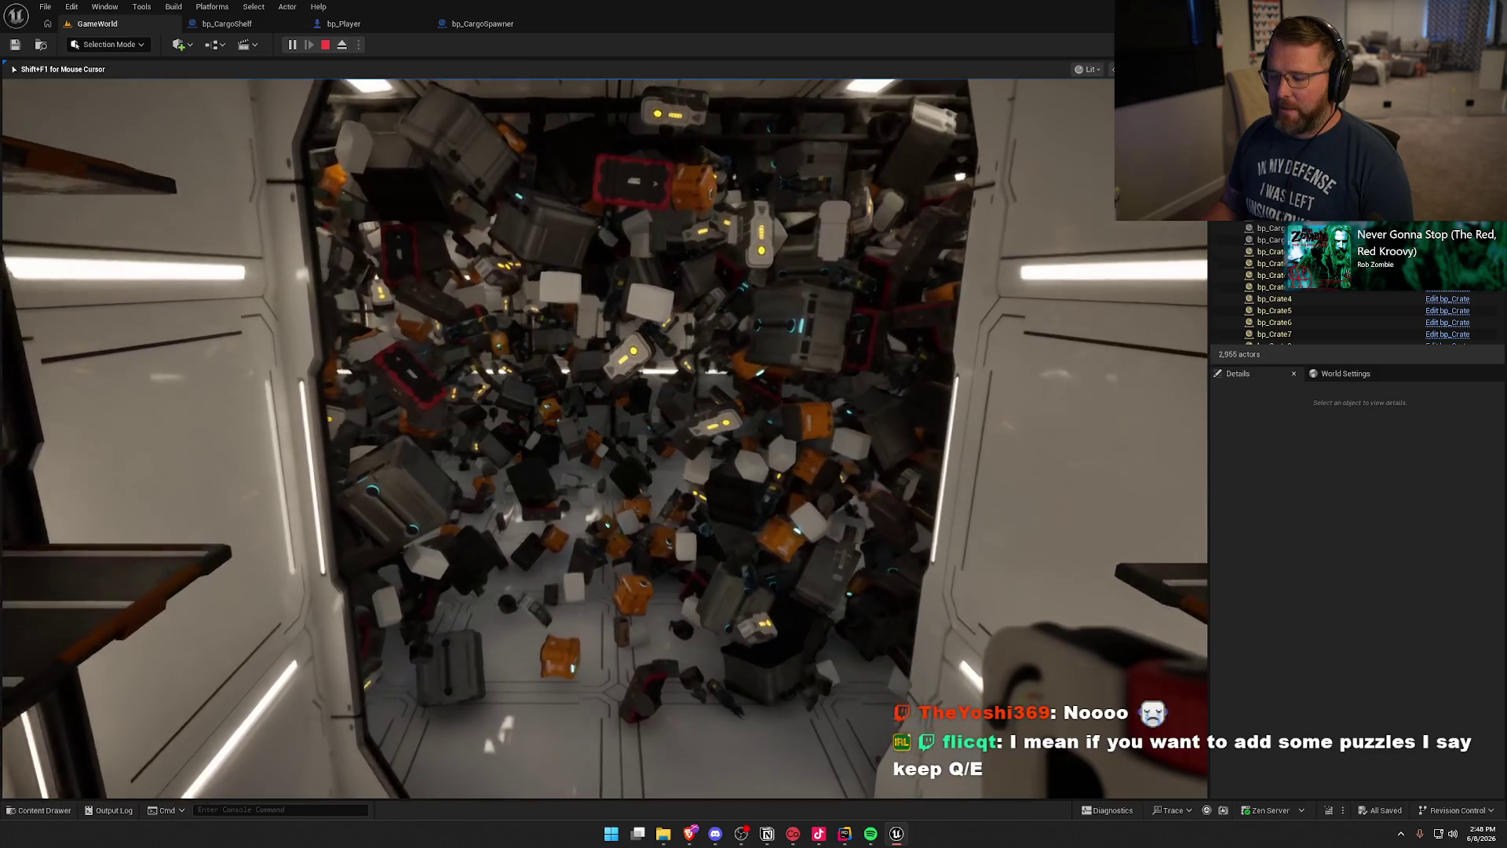
# Step: Fly through the crate pile and along the corridor, then stop the play test
pyautogui.press('w')
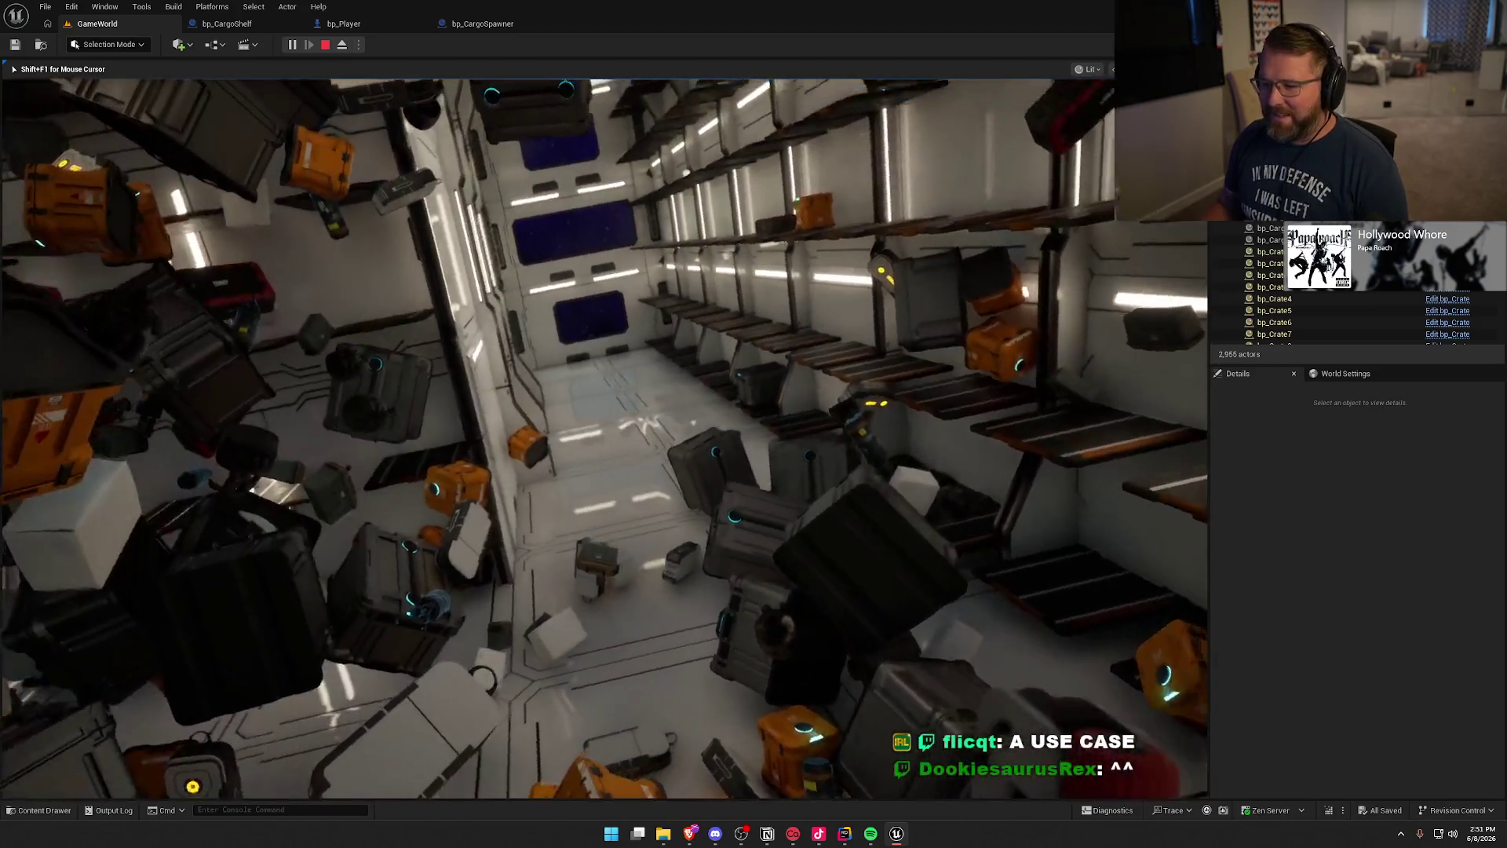
pyautogui.press('w')
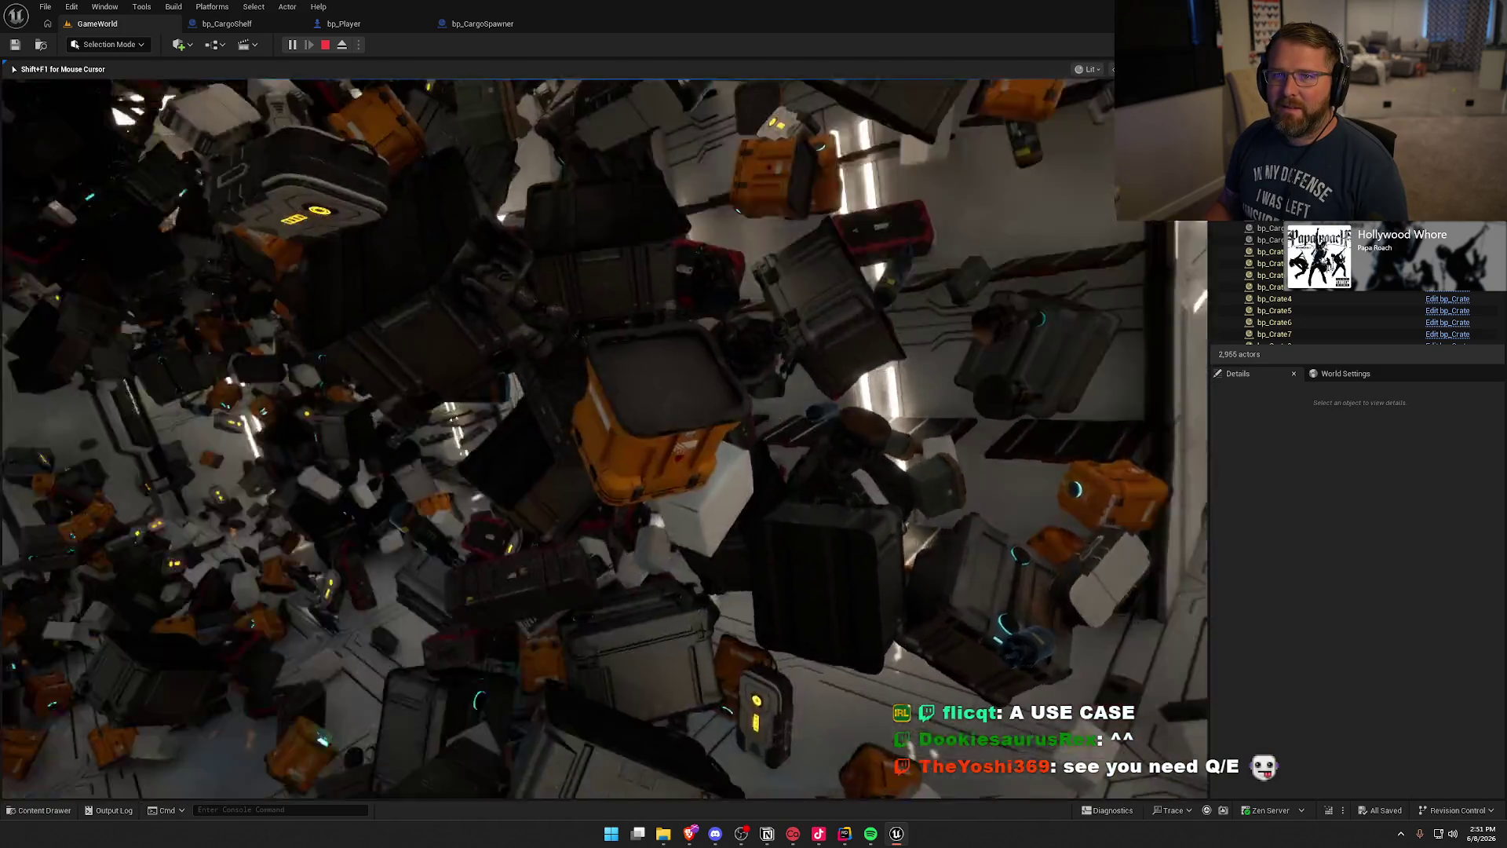
pyautogui.press('w')
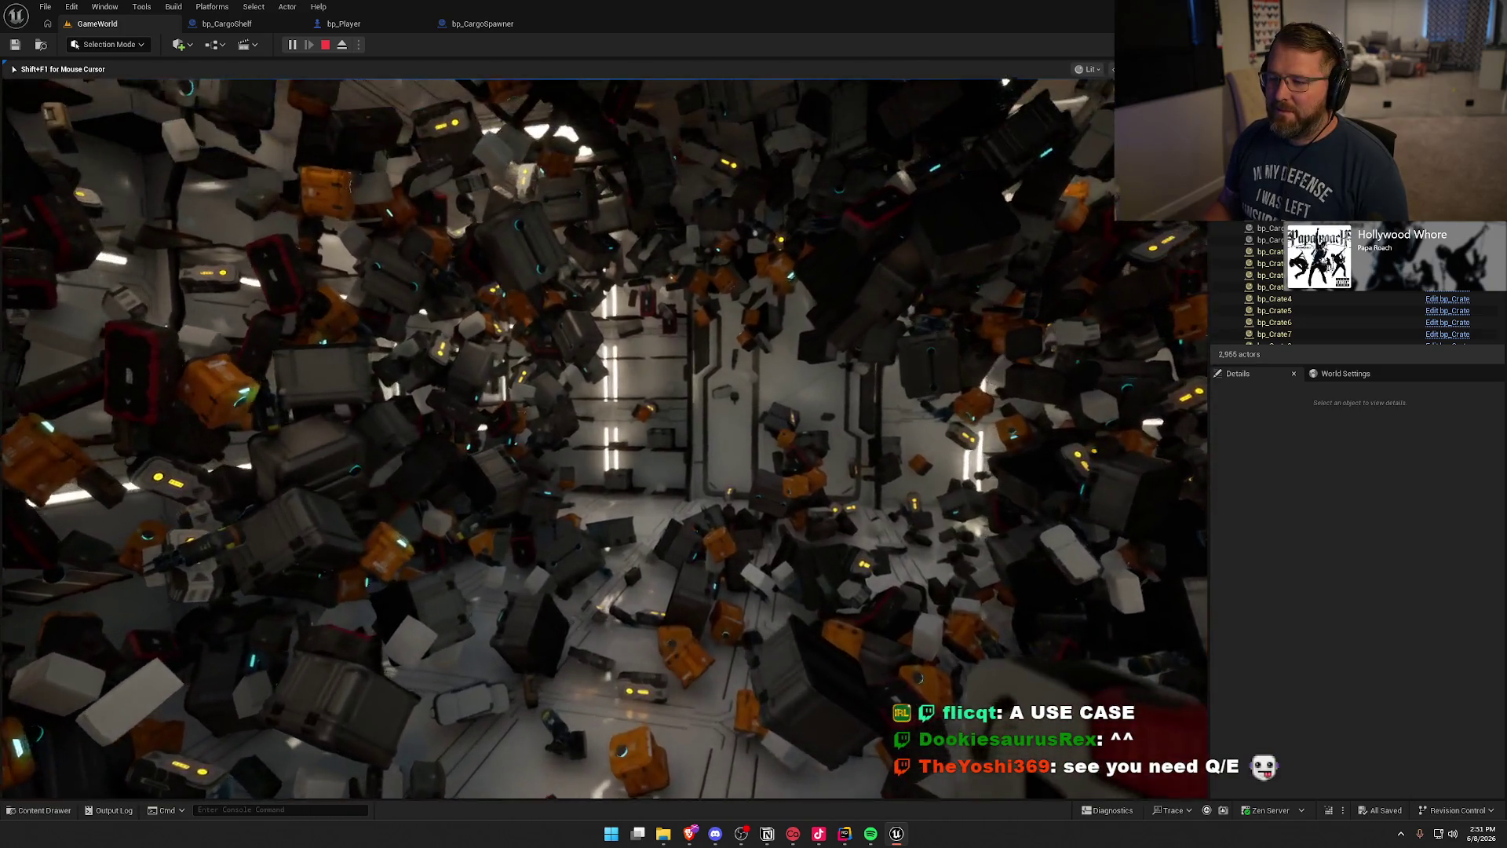
pyautogui.press('w')
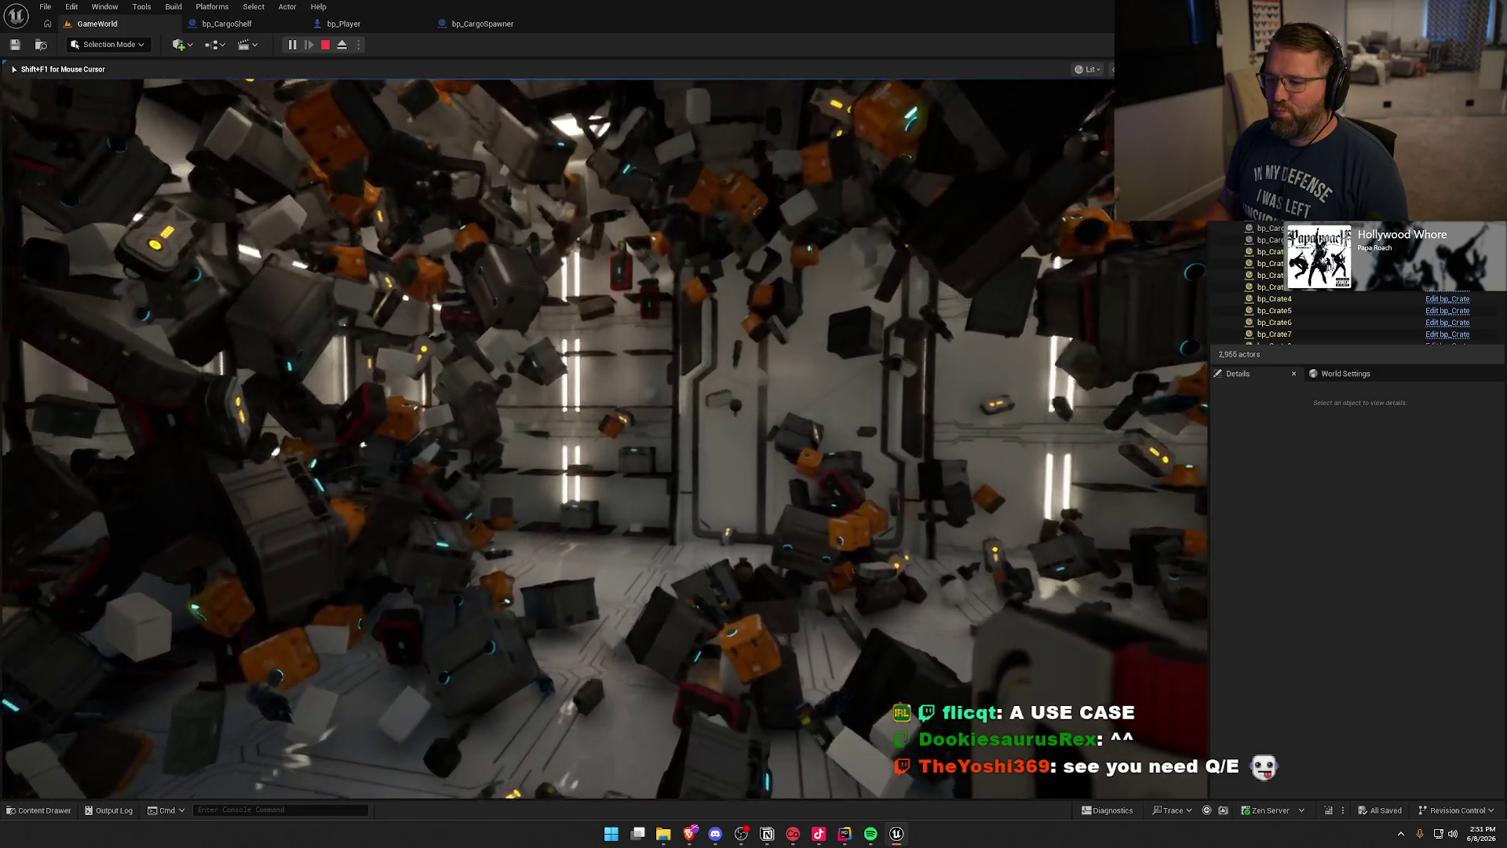
pyautogui.press('w')
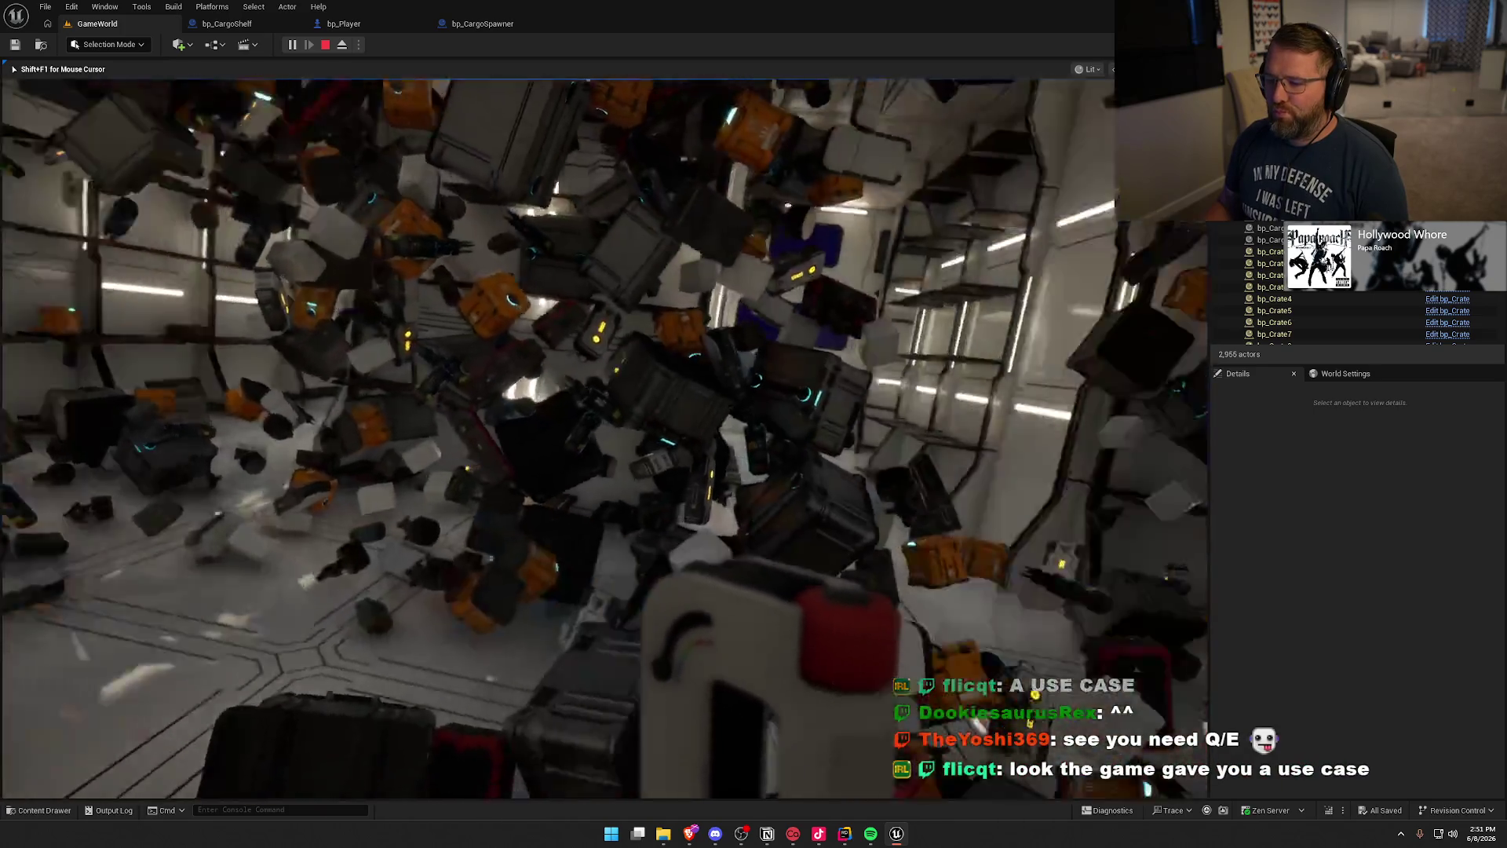
pyautogui.press('w')
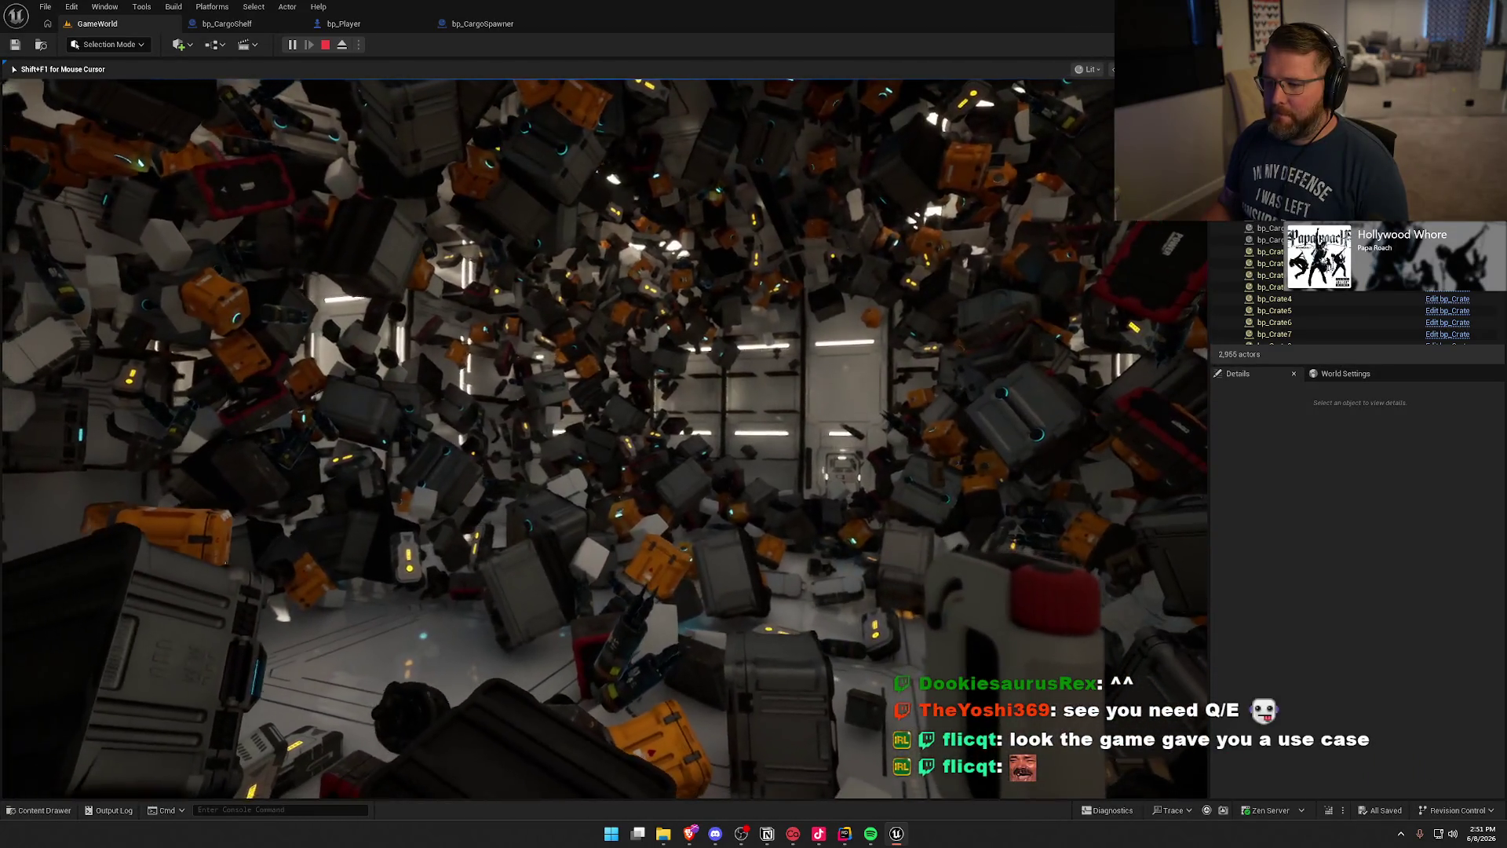
pyautogui.press('Escape')
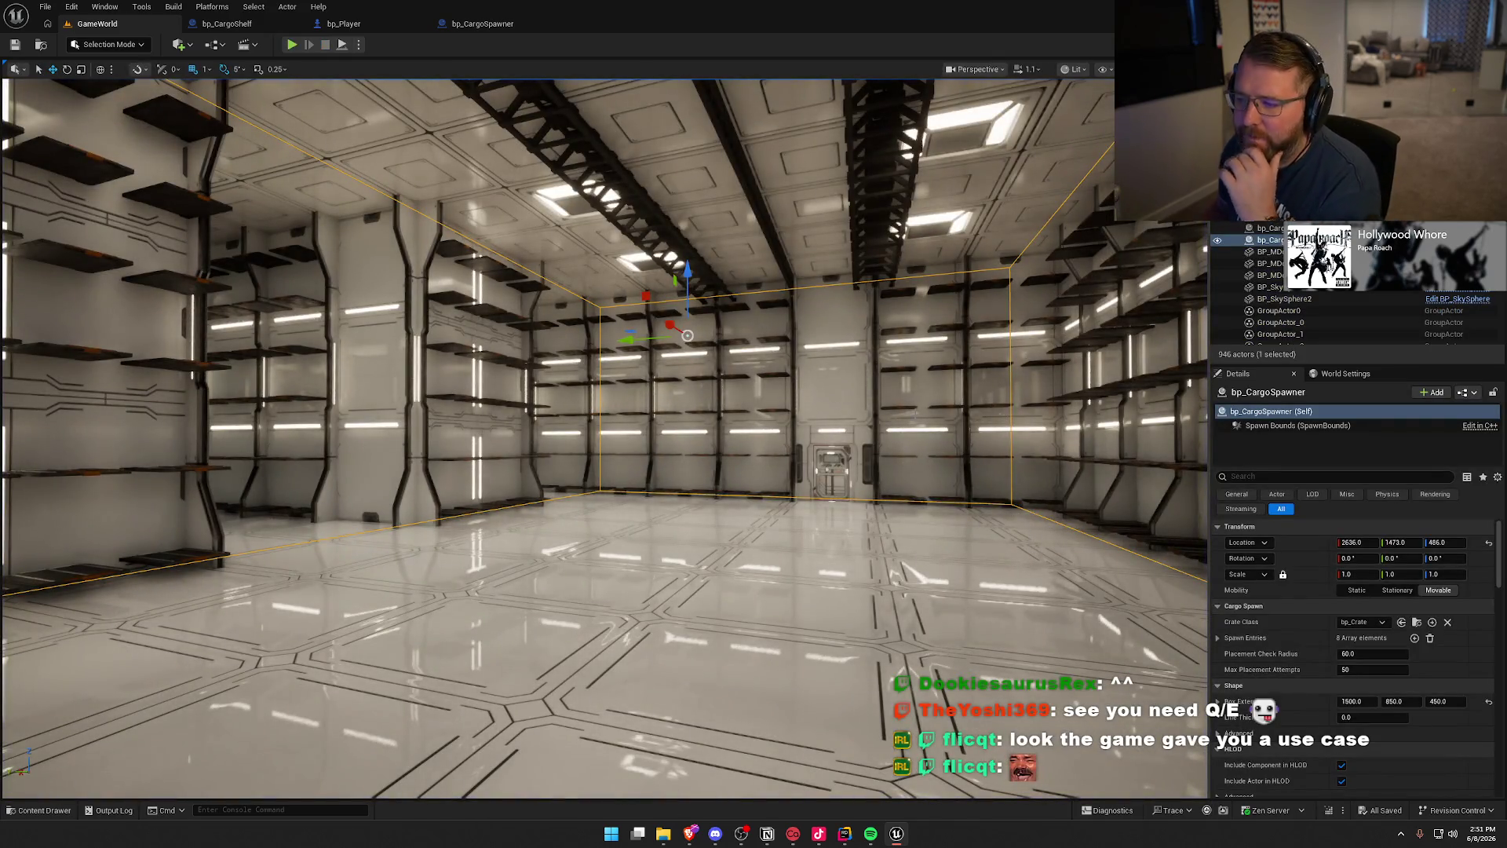
pyautogui.press('Escape')
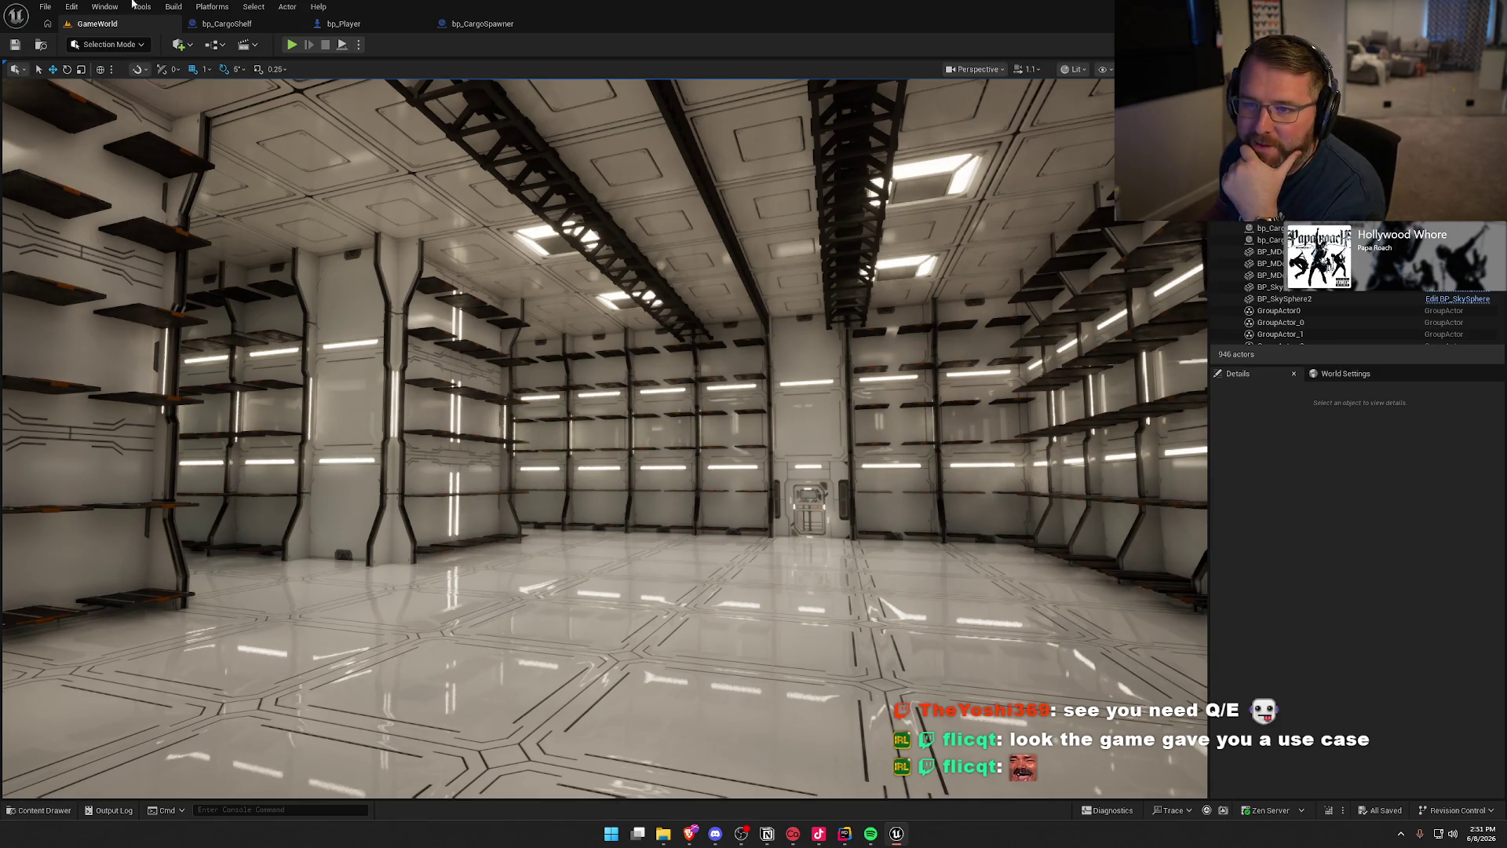
pyautogui.click(361, 26)
pyautogui.click(79, 145)
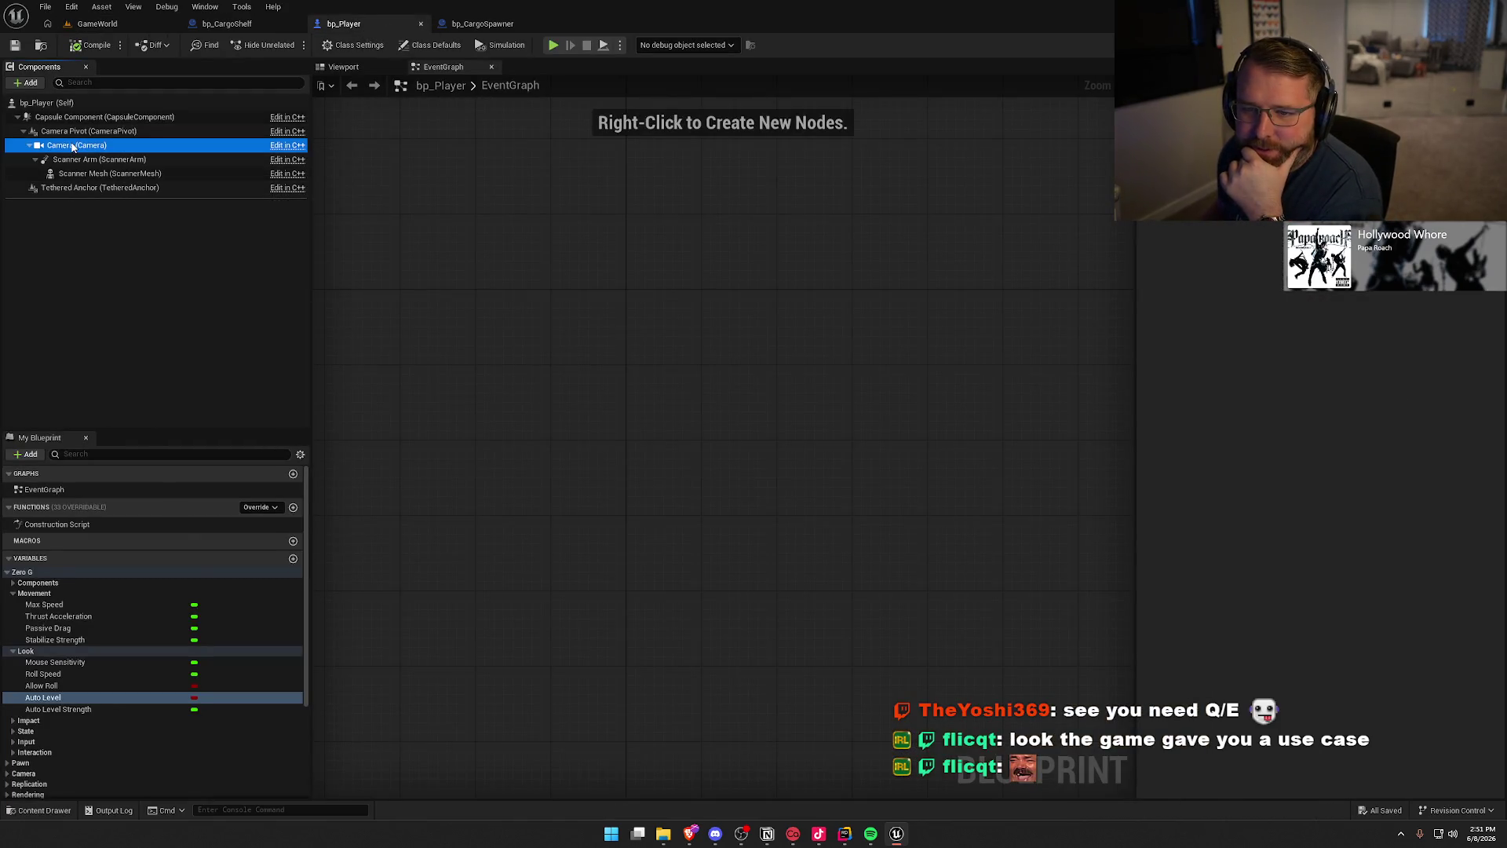
pyautogui.click(78, 132)
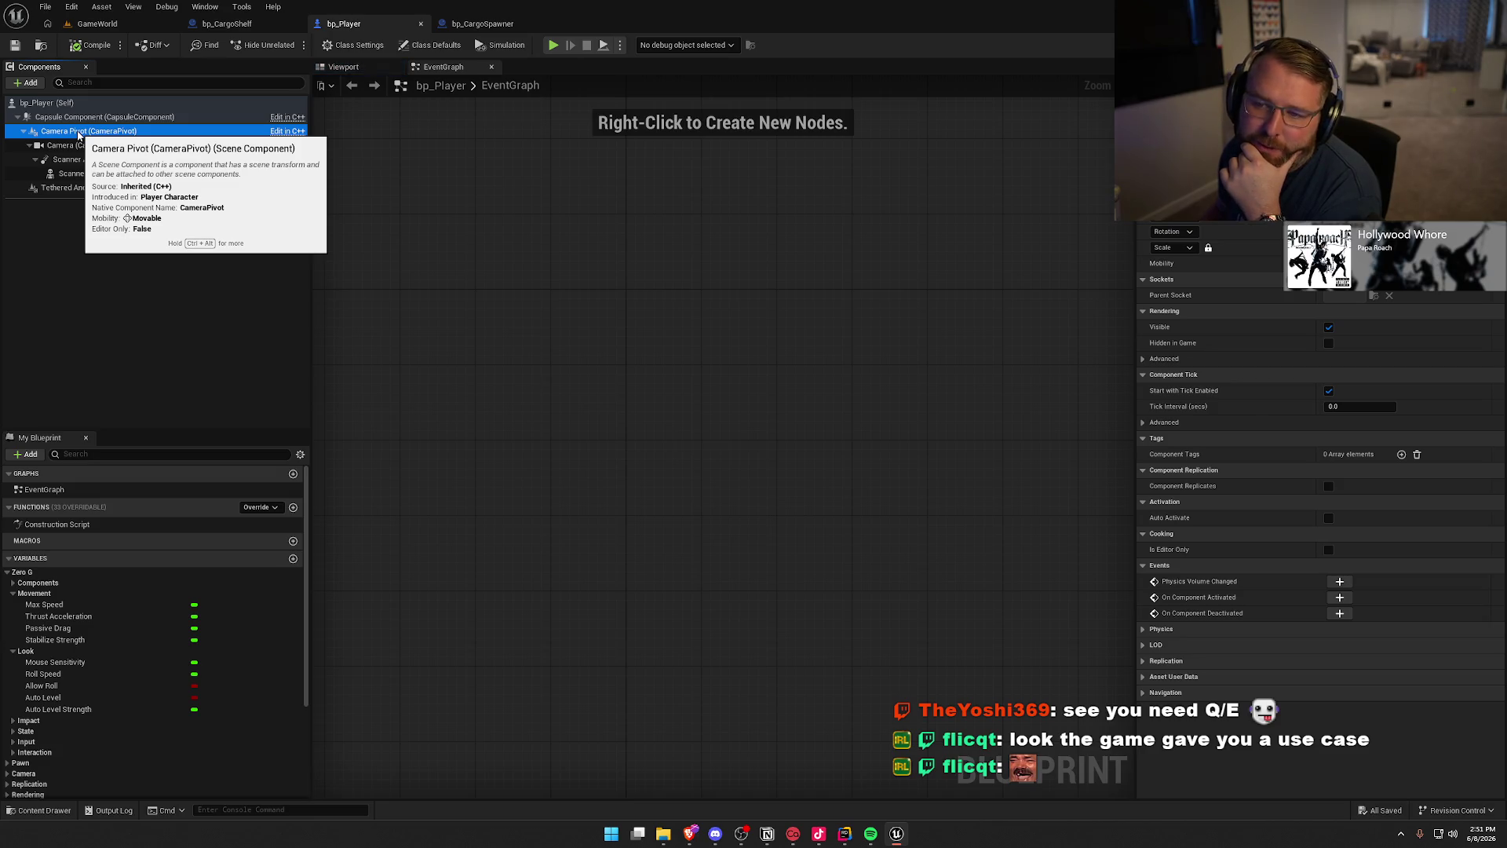
pyautogui.click(94, 147)
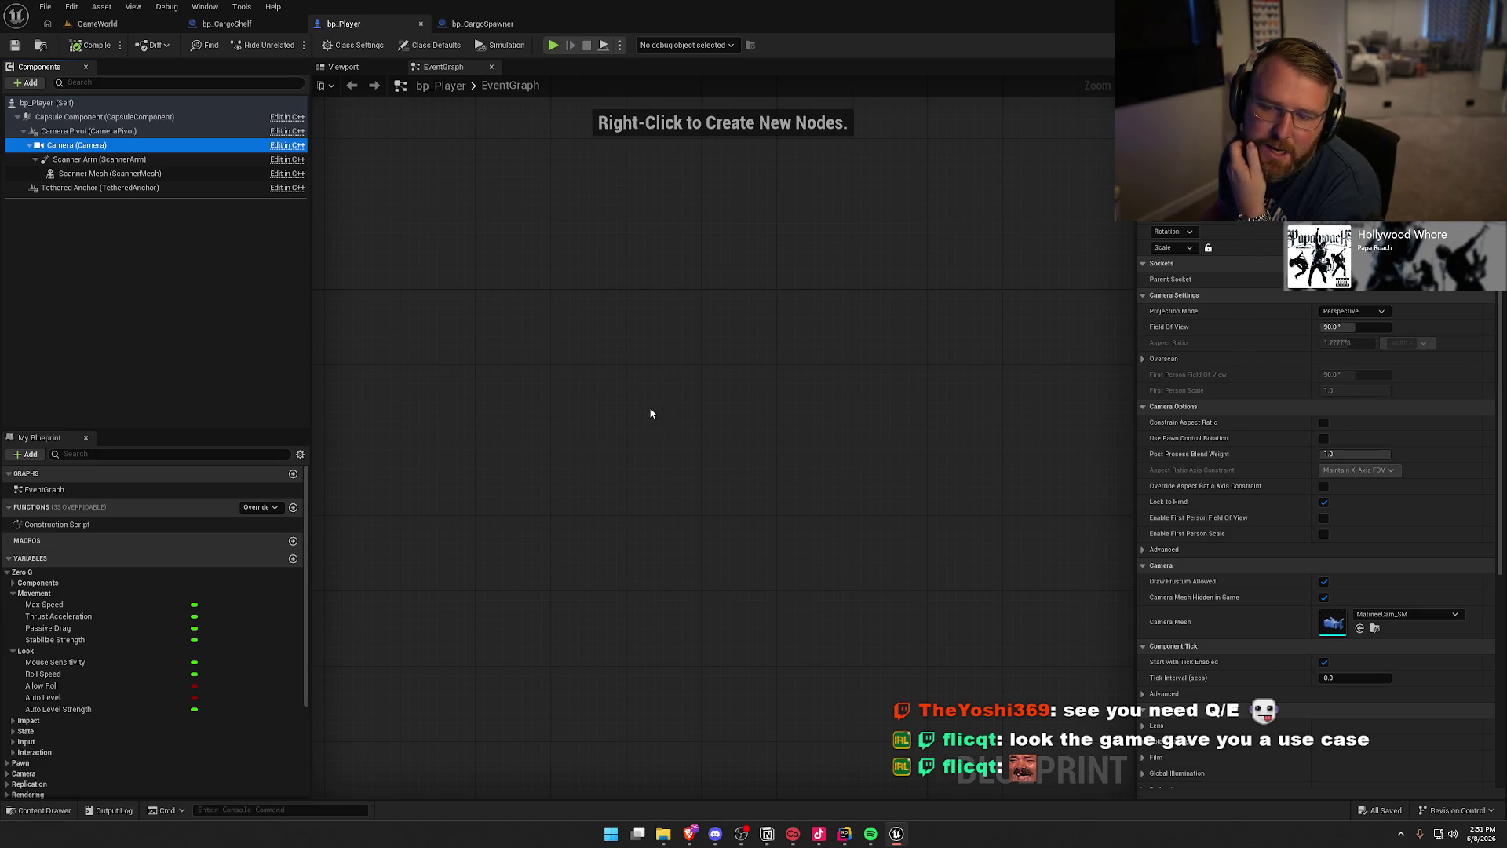
pyautogui.click(94, 131)
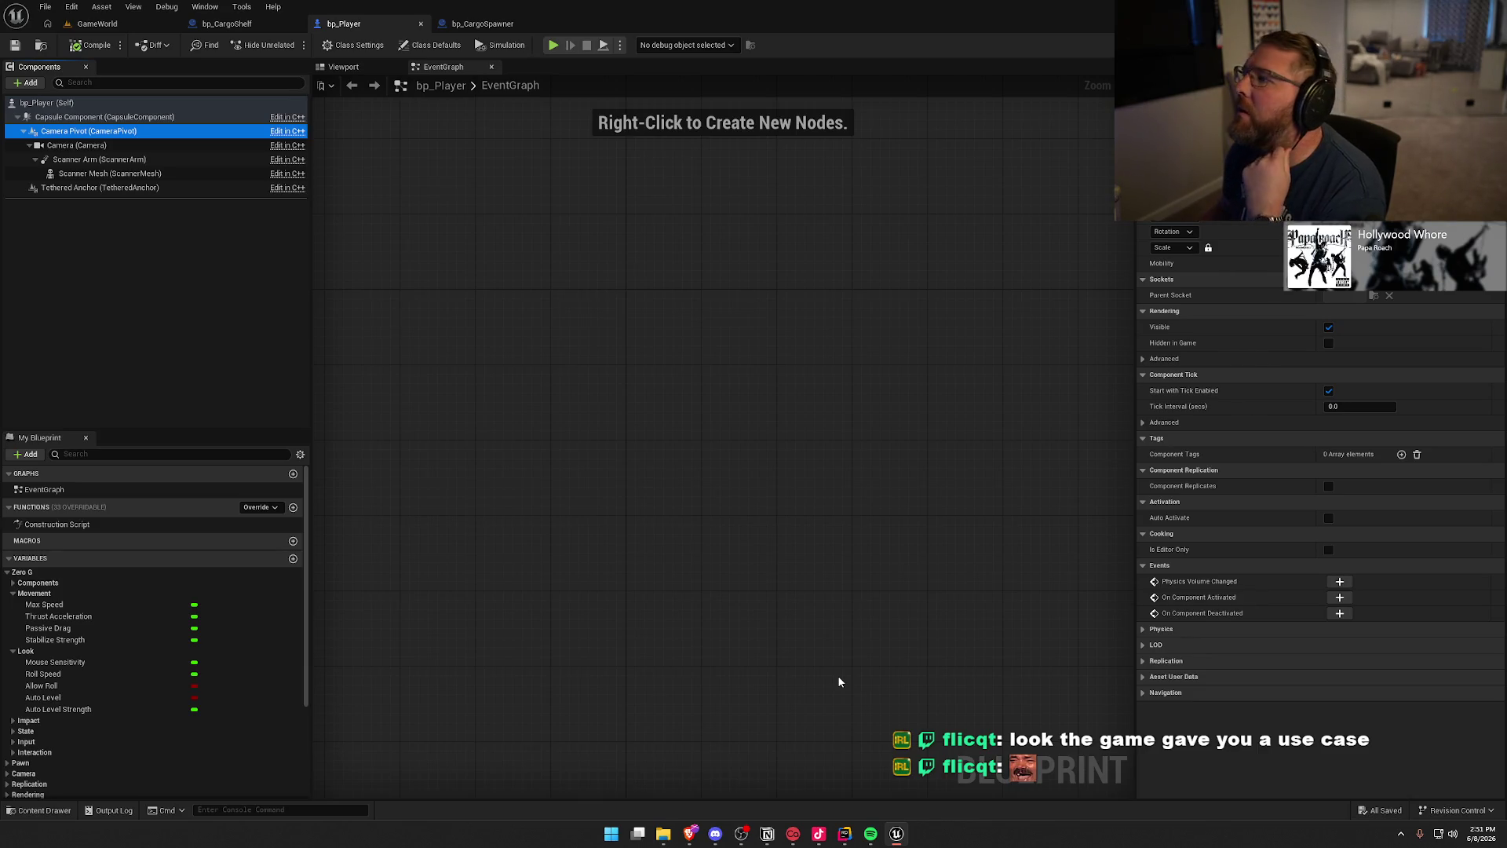
pyautogui.click(134, 29)
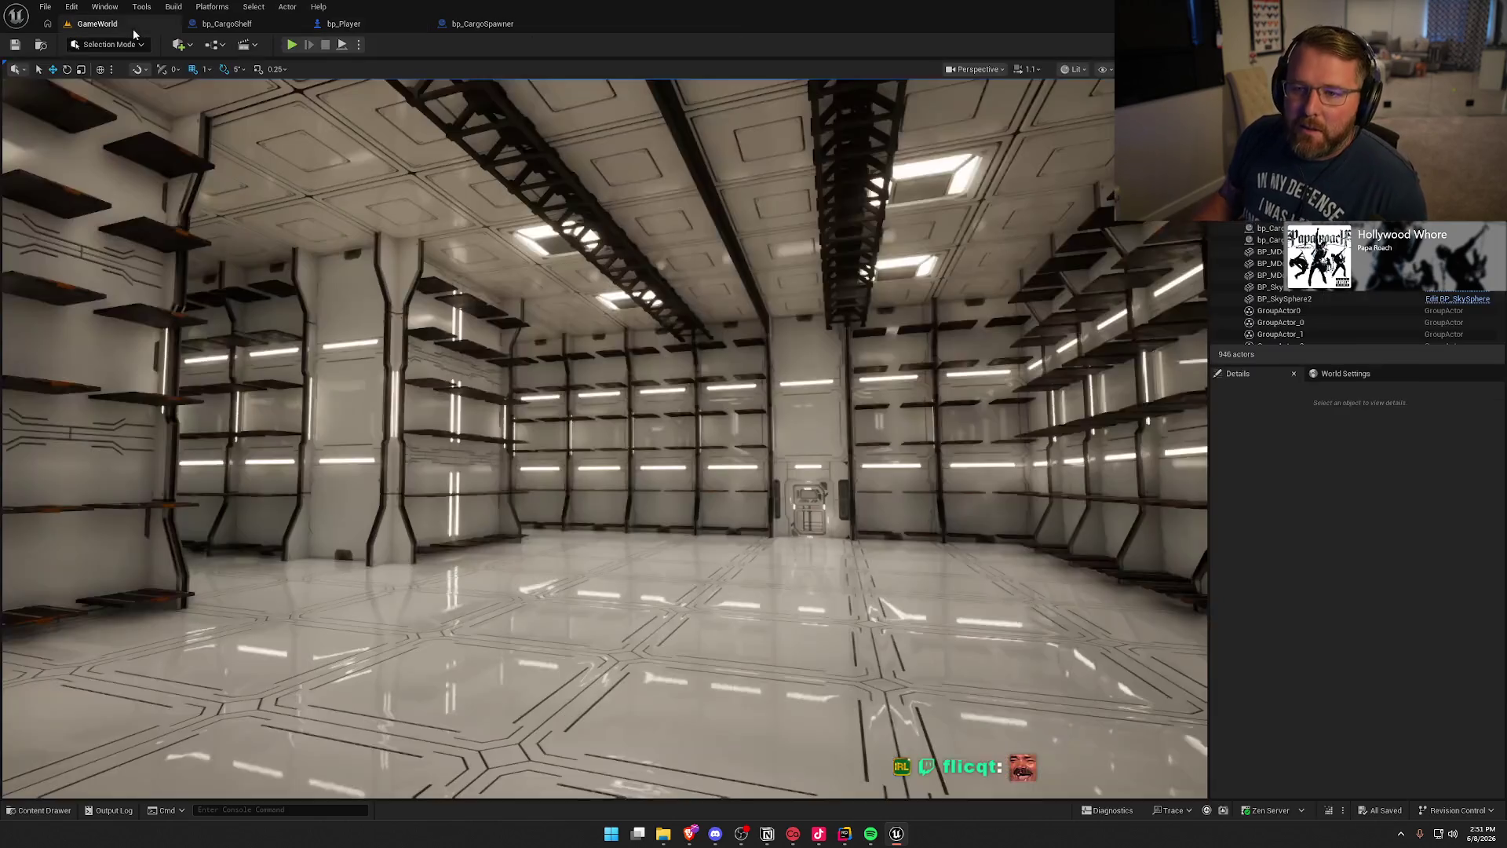
# Step: Fly the viewport camera up and back to a top-down overview of the shelved cargo bay
pyautogui.moveTo(596, 439)
pyautogui.mouseDown()
pyautogui.moveTo(597, 369)
pyautogui.moveTo(597, 408)
pyautogui.moveTo(550, 408)
pyautogui.moveTo(612, 408)
pyautogui.moveTo(486, 409)
pyautogui.moveTo(628, 408)
pyautogui.moveTo(659, 455)
pyautogui.moveTo(659, 518)
pyautogui.moveTo(706, 534)
pyautogui.moveTo(596, 496)
pyautogui.mouseUp()
pyautogui.moveTo(680, 388); pyautogui.dragTo(779, 332)
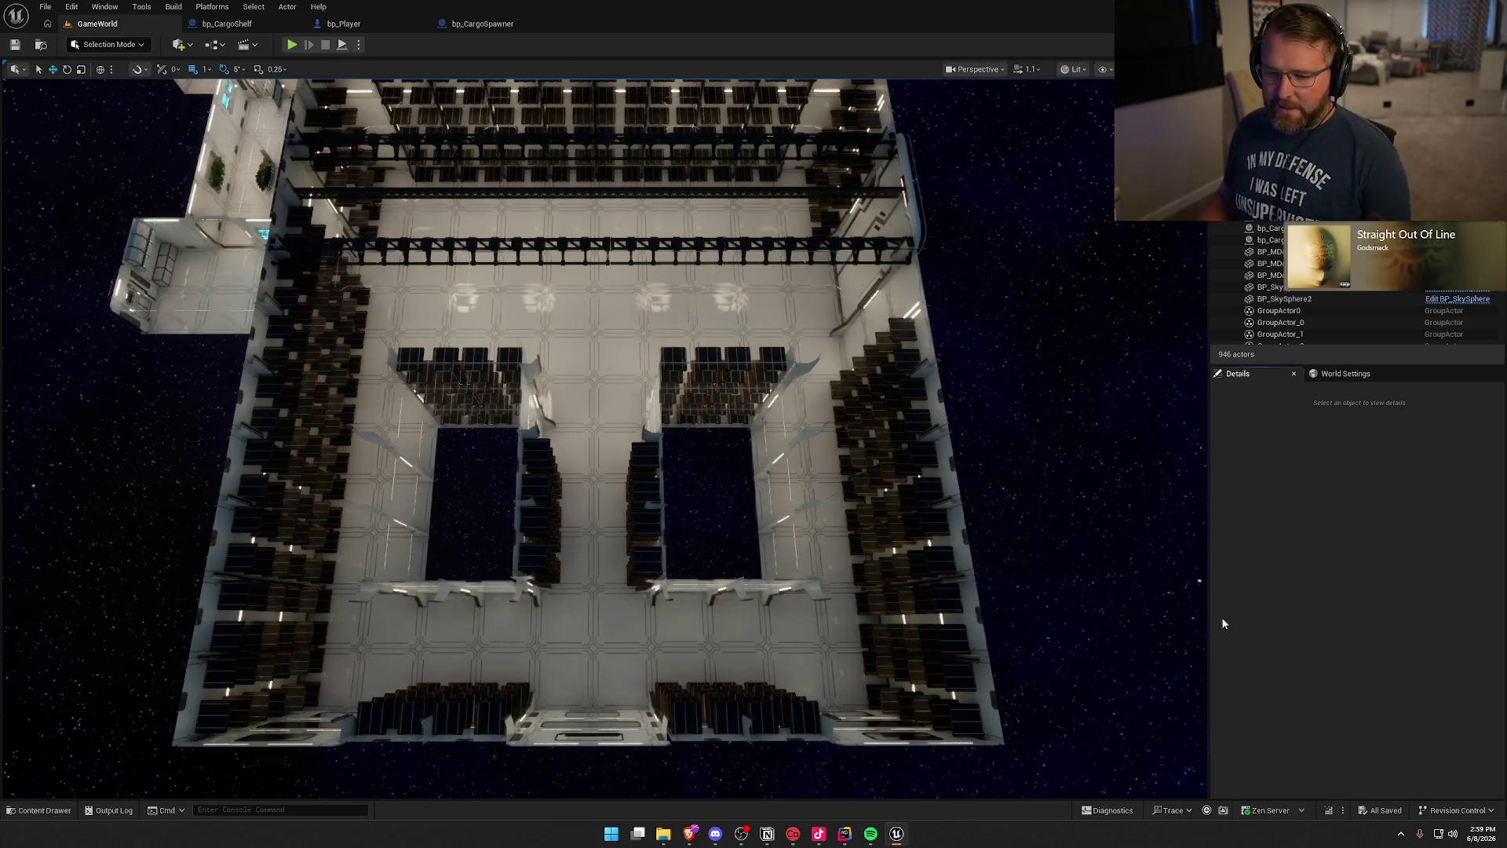
# Step: Move the Perspective camera down over the cargo hold for an overview of the shelf-lined bays
pyautogui.moveTo(738, 448)
pyautogui.mouseDown()
pyautogui.moveTo(659, 416)
pyautogui.moveTo(668, 353)
pyautogui.moveTo(706, 338)
pyautogui.mouseUp()
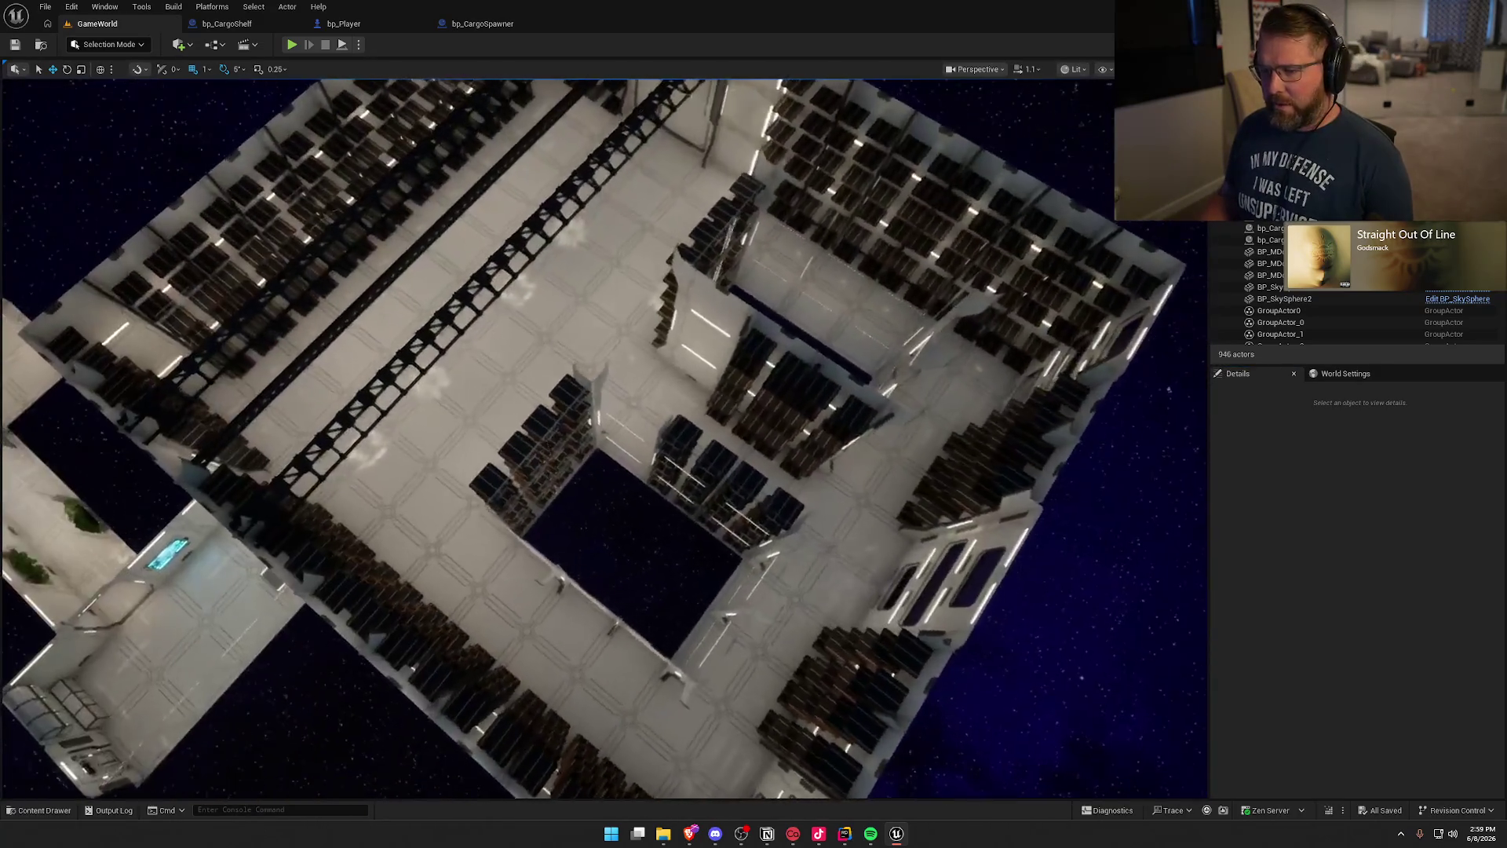